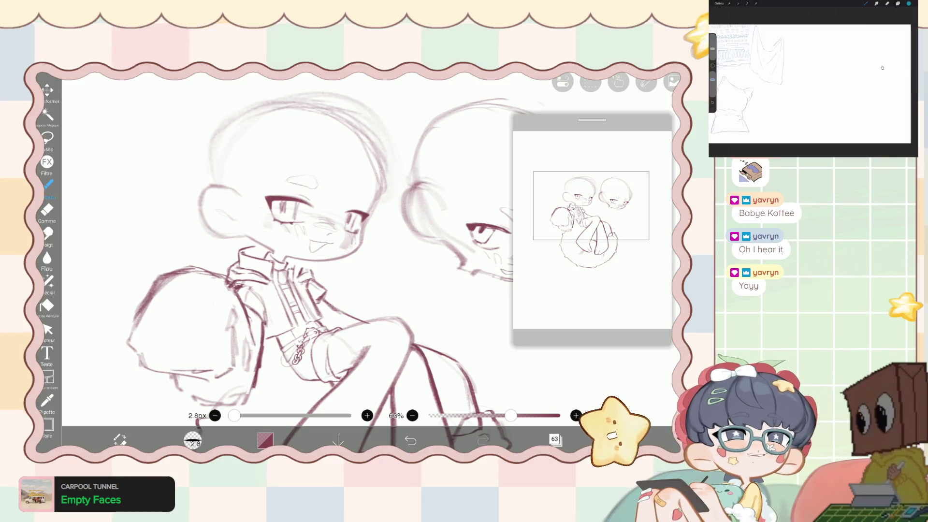
Show the chibi sketch's layer list, scrolled so layer 63 is visible.
{"action": "left_click", "coordinate": [554, 439]}
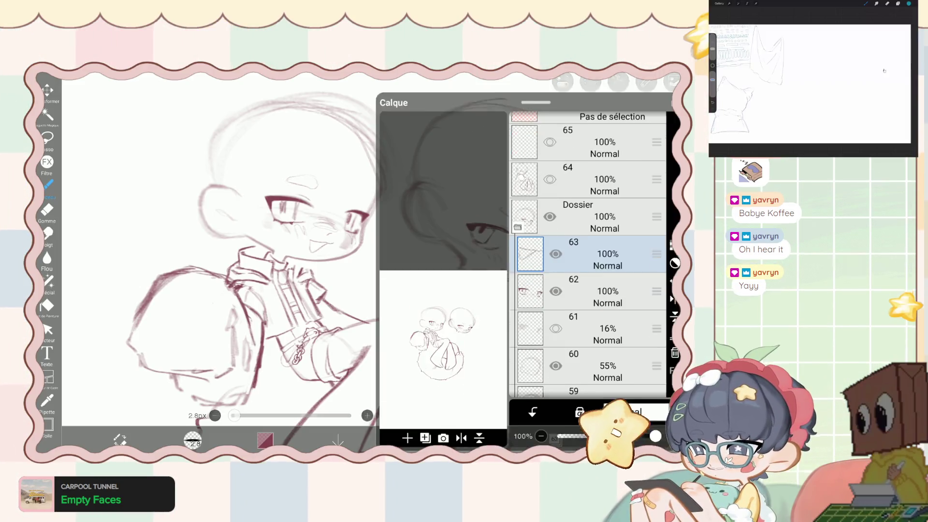
{"action": "left_click", "coordinate": [462, 413]}
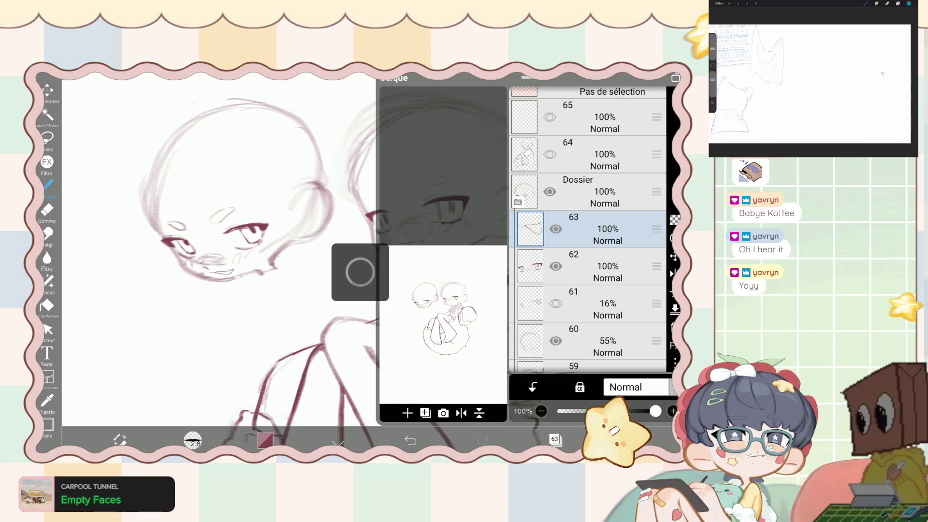
{"action": "scroll", "coordinate": [338, 261], "scroll_direction": "down", "scroll_amount": 3}
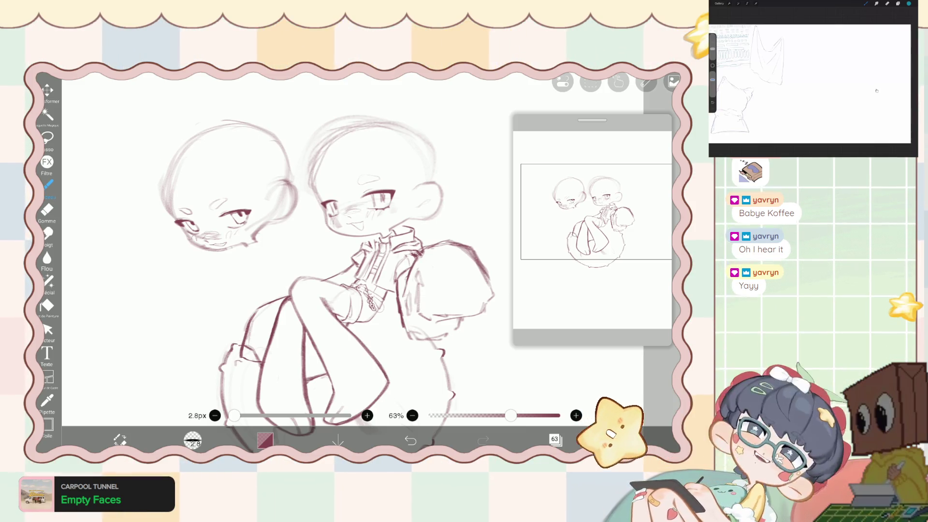
{"action": "scroll", "coordinate": [329, 261], "scroll_direction": "up", "scroll_amount": 2}
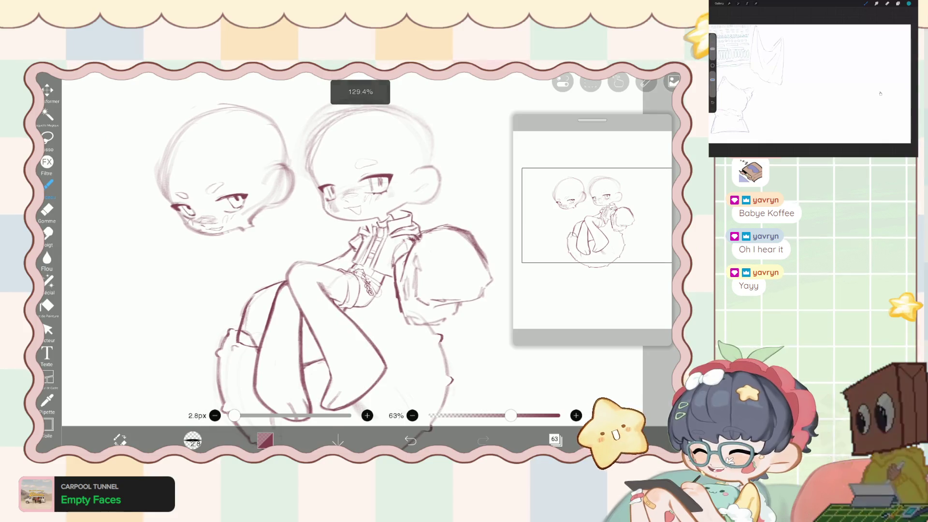
{"action": "scroll", "coordinate": [328, 261], "scroll_direction": "up", "scroll_amount": 1}
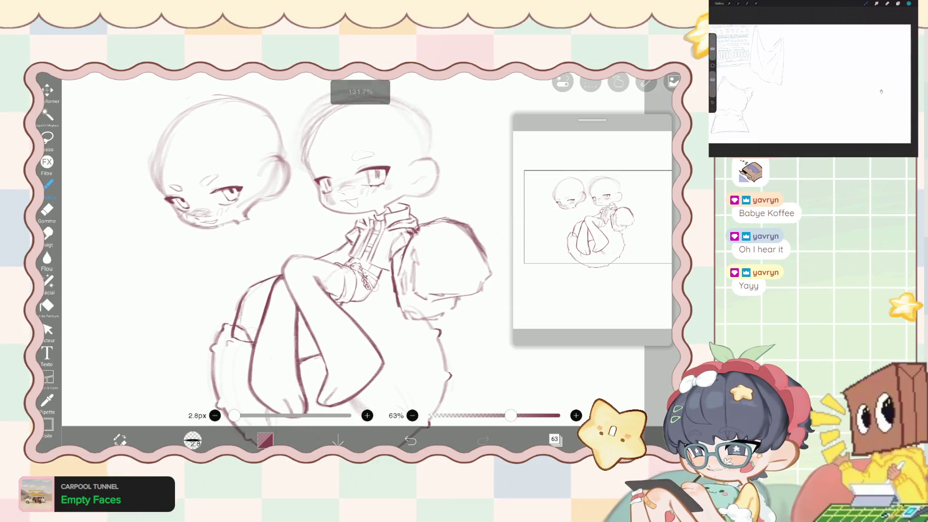
{"action": "left_click", "coordinate": [555, 438]}
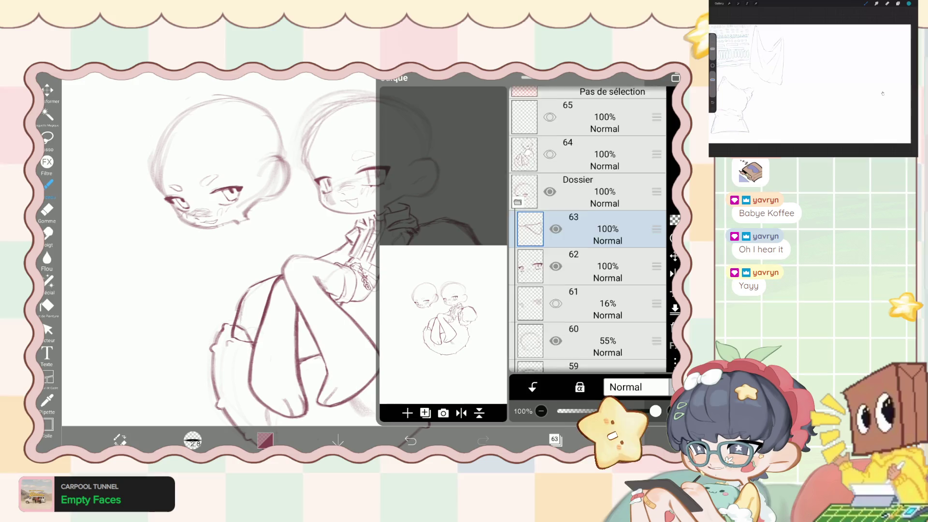
Select the 55% layer 60 and liquify the right chibi's collar lines with a 215px pen.
{"action": "scroll", "coordinate": [587, 228], "scroll_direction": "down", "scroll_amount": 3}
{"action": "left_click", "coordinate": [607, 235]}
{"action": "left_click", "coordinate": [608, 198]}
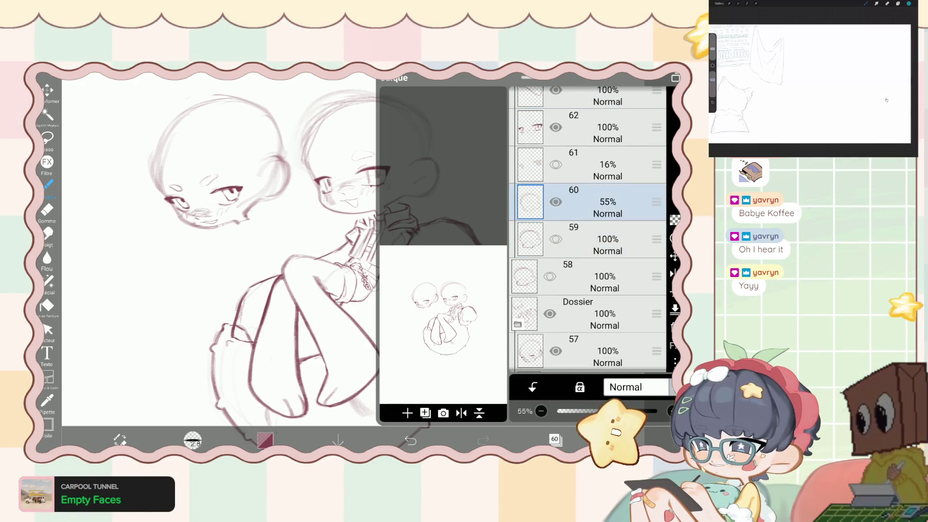
{"action": "left_click", "coordinate": [555, 439]}
{"action": "left_click", "coordinate": [48, 281]}
{"action": "scroll", "coordinate": [290, 261], "scroll_direction": "up", "scroll_amount": 3}
{"action": "left_click_drag", "start_coordinate": [568, 398], "coordinate": [583, 399]}
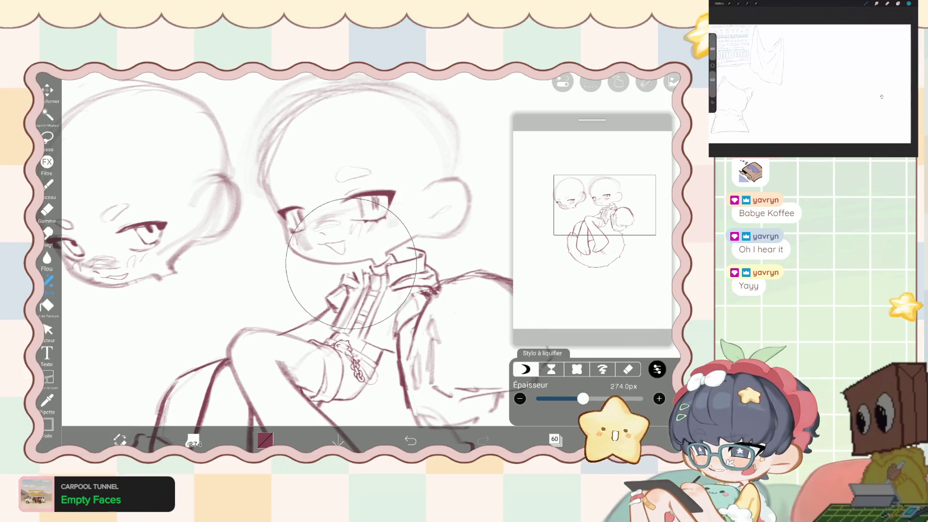
{"action": "left_click_drag", "start_coordinate": [583, 399], "coordinate": [578, 399]}
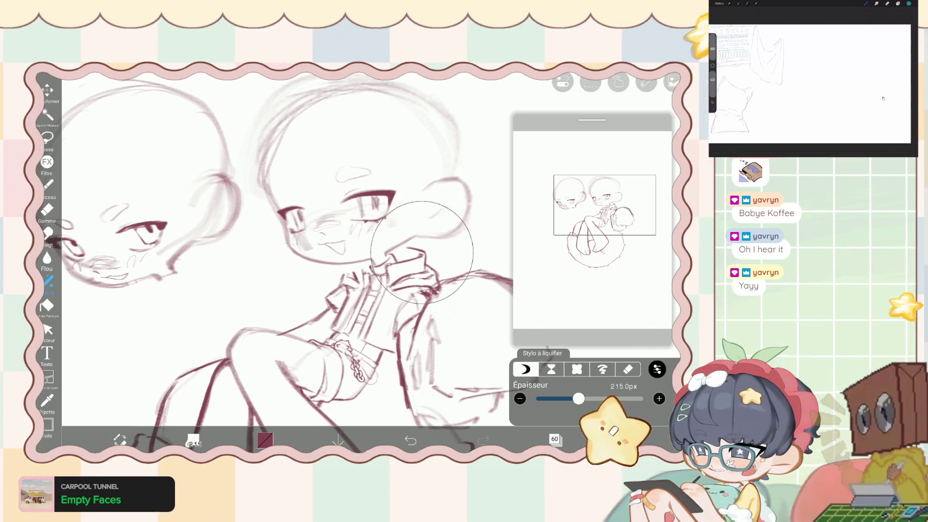
{"action": "left_click_drag", "start_coordinate": [364, 309], "coordinate": [358, 295]}
Set the liquify strength to about 93% and nudge the right chibi's face lines.
{"action": "scroll", "coordinate": [319, 261], "scroll_direction": "down", "scroll_amount": 5}
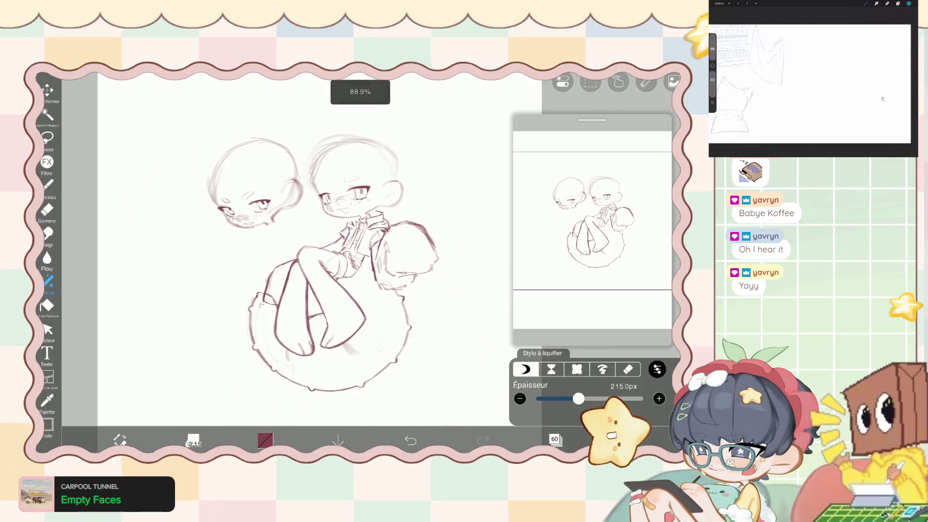
{"action": "left_click", "coordinate": [657, 369]}
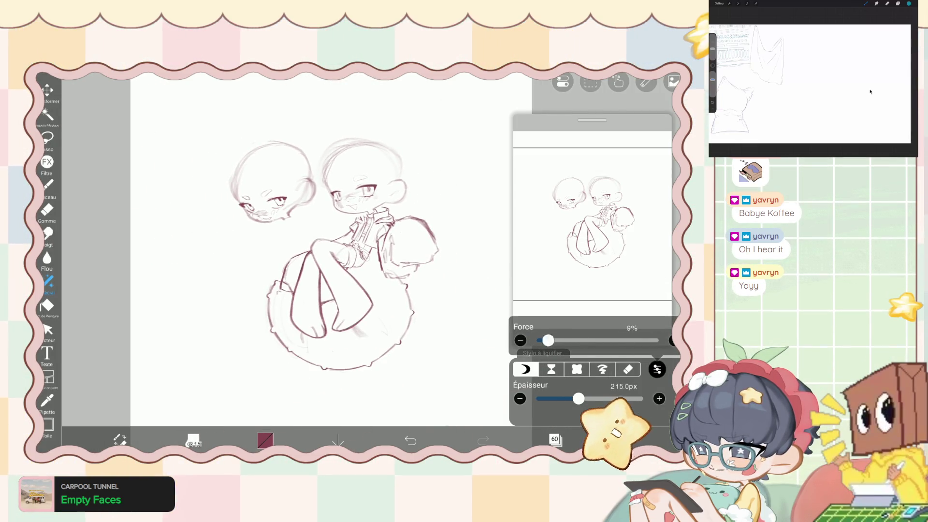
{"action": "left_click_drag", "start_coordinate": [657, 340], "coordinate": [655, 340]}
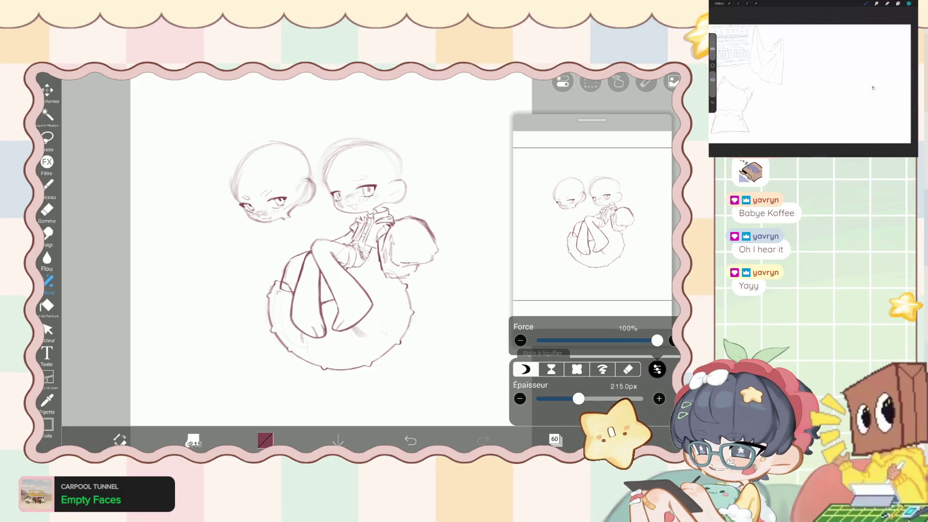
{"action": "left_click", "coordinate": [657, 369]}
{"action": "scroll", "coordinate": [344, 203], "scroll_direction": "up", "scroll_amount": 3}
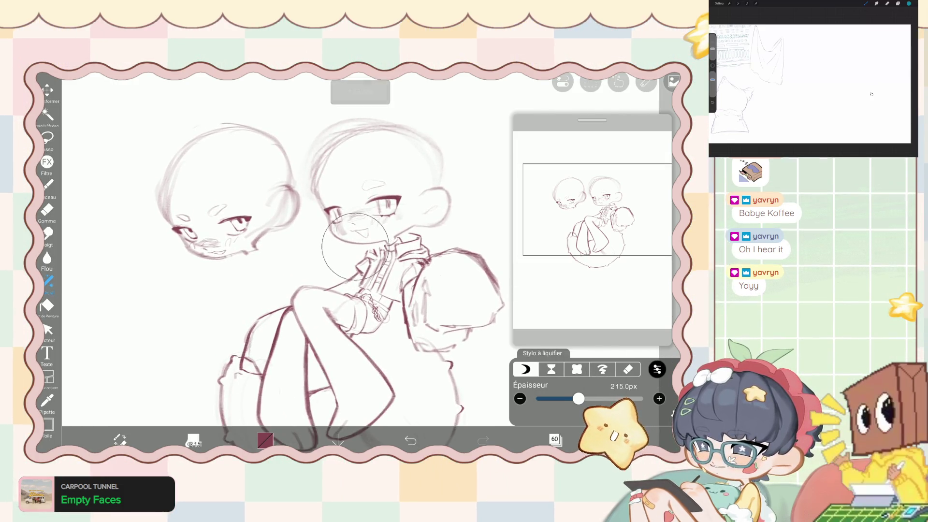
{"action": "left_click_drag", "start_coordinate": [333, 239], "coordinate": [320, 228]}
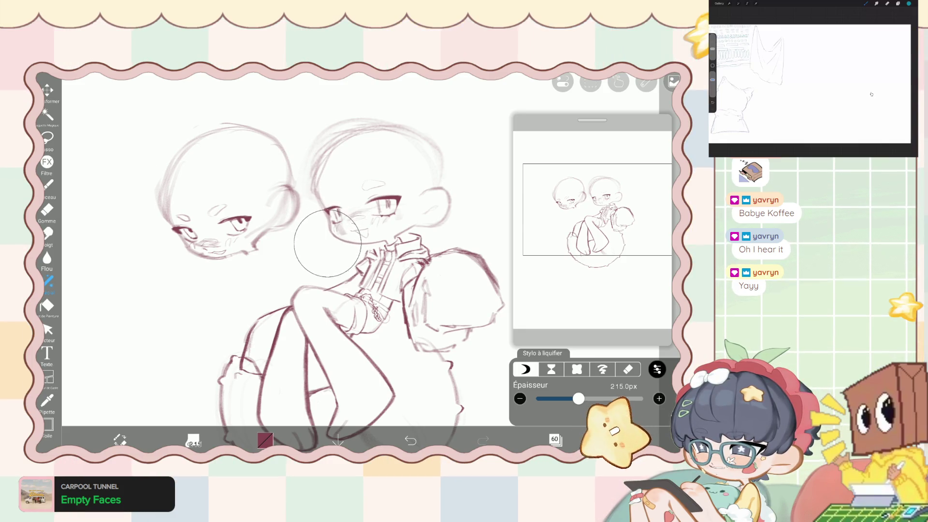
{"action": "left_click", "coordinate": [657, 369]}
{"action": "mouse_move", "coordinate": [654, 340]}
{"action": "left_mouse_down"}
{"action": "mouse_move", "coordinate": [535, 341]}
{"action": "mouse_move", "coordinate": [648, 341]}
{"action": "left_mouse_up"}
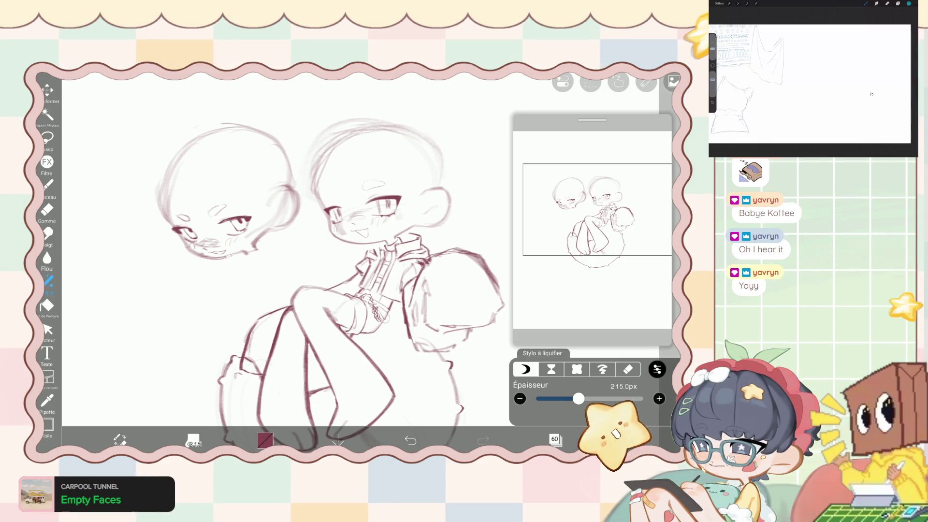
{"action": "scroll", "coordinate": [310, 261], "scroll_direction": "down", "scroll_amount": 3}
{"action": "scroll", "coordinate": [314, 271], "scroll_direction": "up", "scroll_amount": 2}
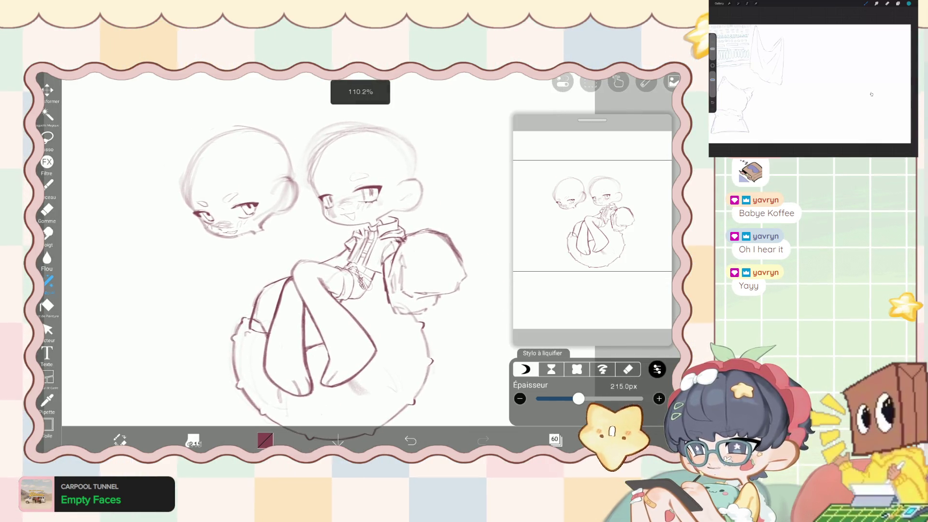
{"action": "scroll", "coordinate": [314, 271], "scroll_direction": "up", "scroll_amount": 2}
{"action": "scroll", "coordinate": [377, 169], "scroll_direction": "up", "scroll_amount": 2}
{"action": "scroll", "coordinate": [377, 169], "scroll_direction": "up", "scroll_amount": 1}
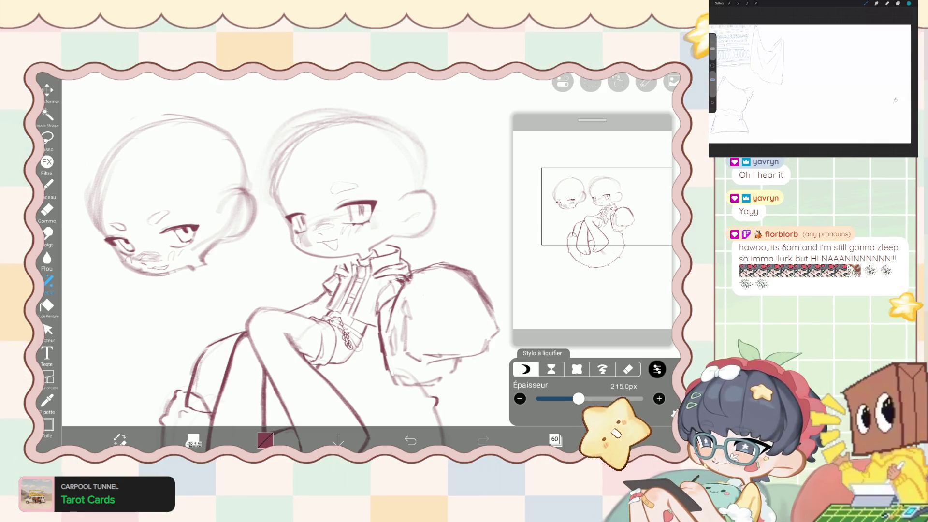
Show the layer list covering layers 57–63, with the 55% layer 60 current.
{"action": "left_click", "coordinate": [554, 438]}
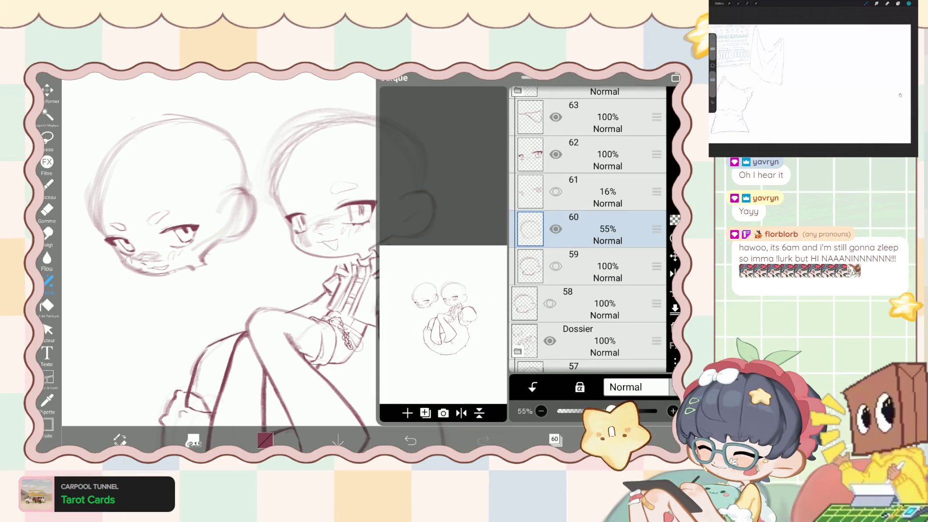
Undo the layer visibility change and switch back to the drawing brush.
{"action": "key", "text": "ctrl+z"}
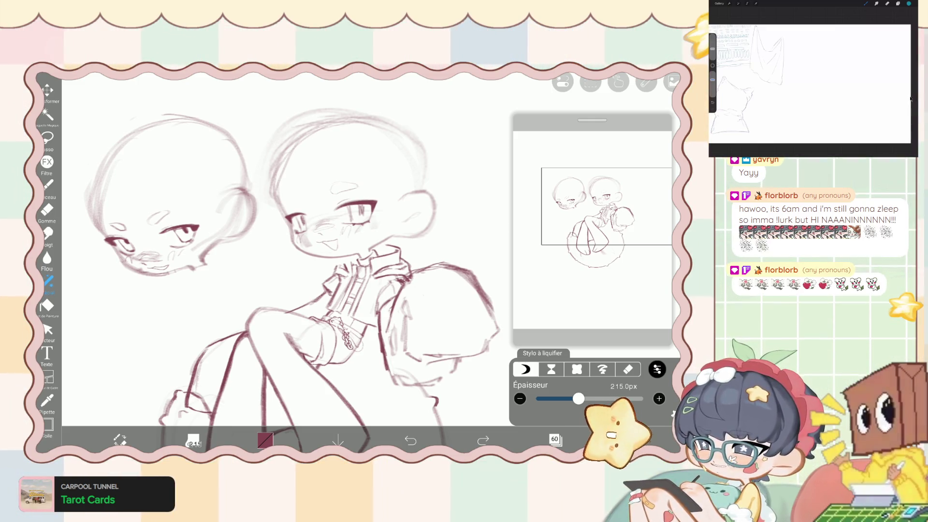
{"action": "left_click", "coordinate": [48, 185]}
{"action": "scroll", "coordinate": [290, 271], "scroll_direction": "down", "scroll_amount": 2}
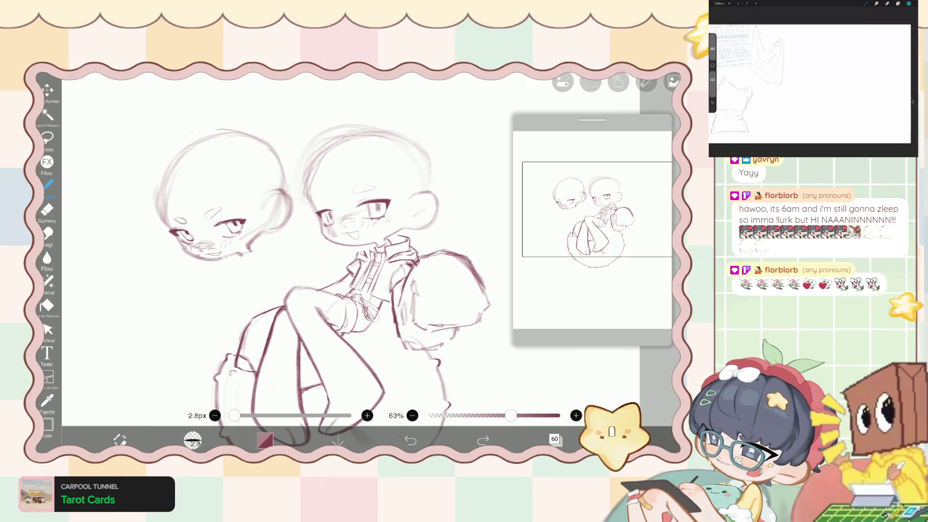
Undo another visibility toggle and collapse the folder holding layers 59–63.
{"action": "left_click", "coordinate": [556, 439]}
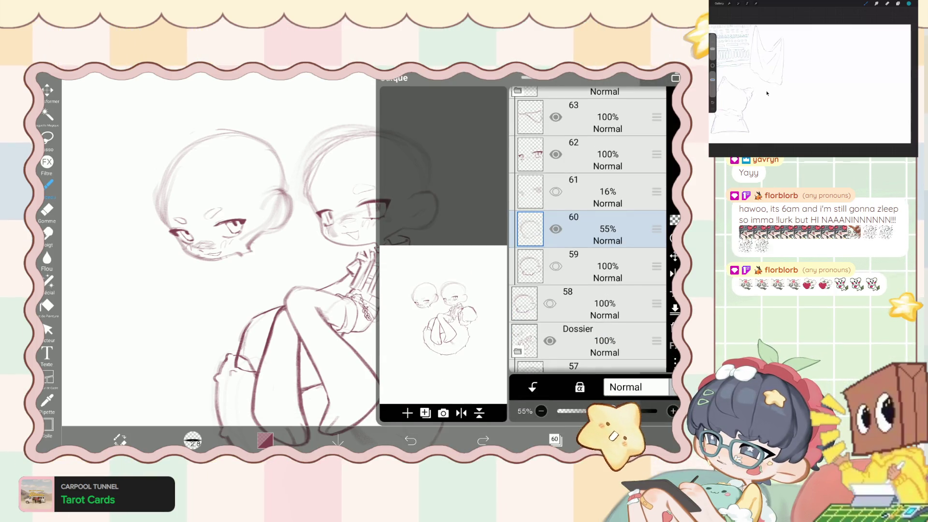
{"action": "key", "text": "ctrl+z"}
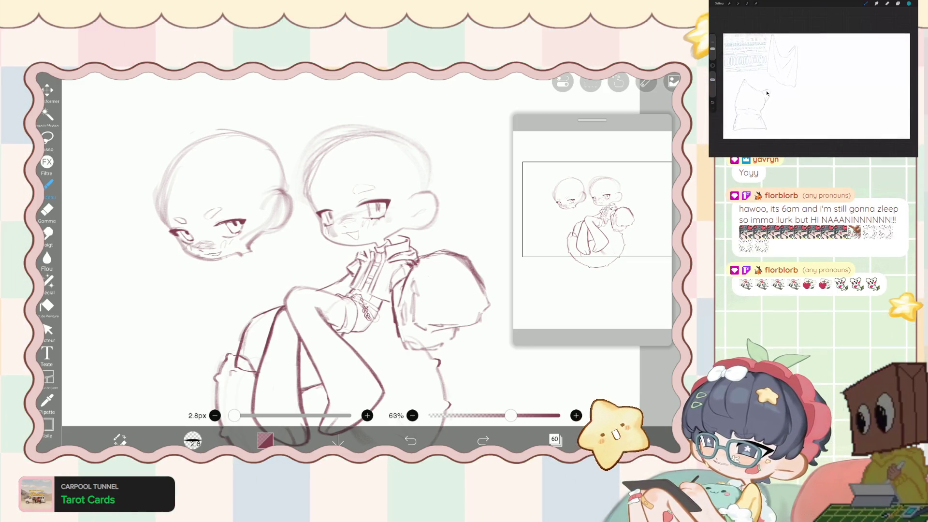
{"action": "left_click", "coordinate": [556, 439]}
{"action": "scroll", "coordinate": [587, 227], "scroll_direction": "up", "scroll_amount": 3}
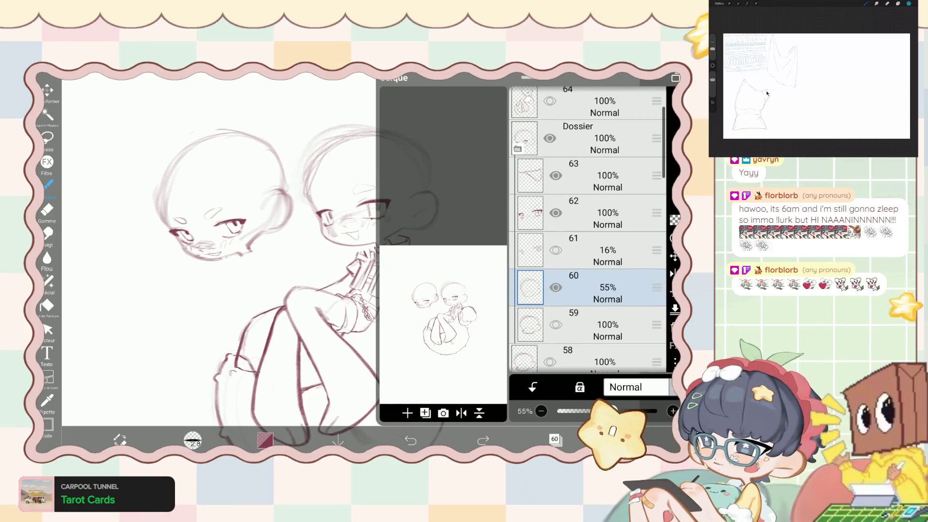
{"action": "left_click", "coordinate": [578, 216]}
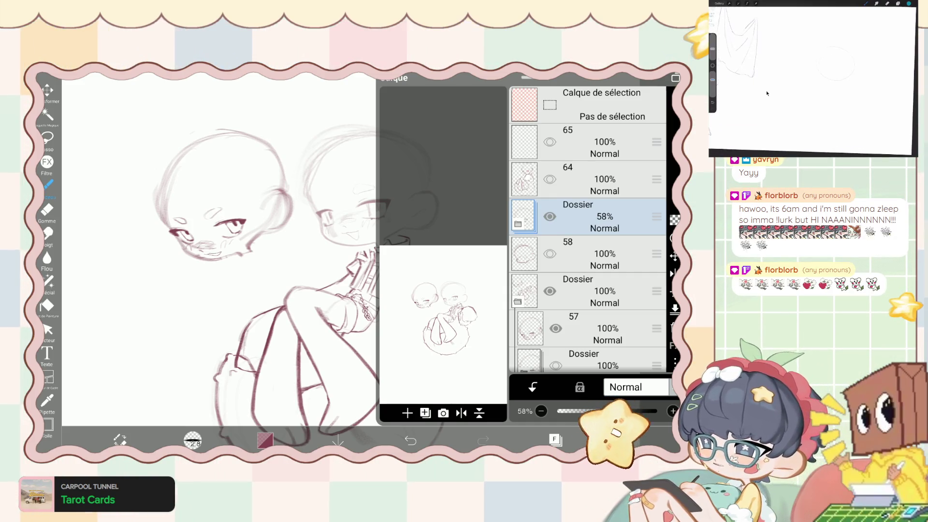
Move the 58% folder into the folder below and hide the left head sketch.
{"action": "left_click_drag", "start_coordinate": [656, 217], "coordinate": [657, 291]}
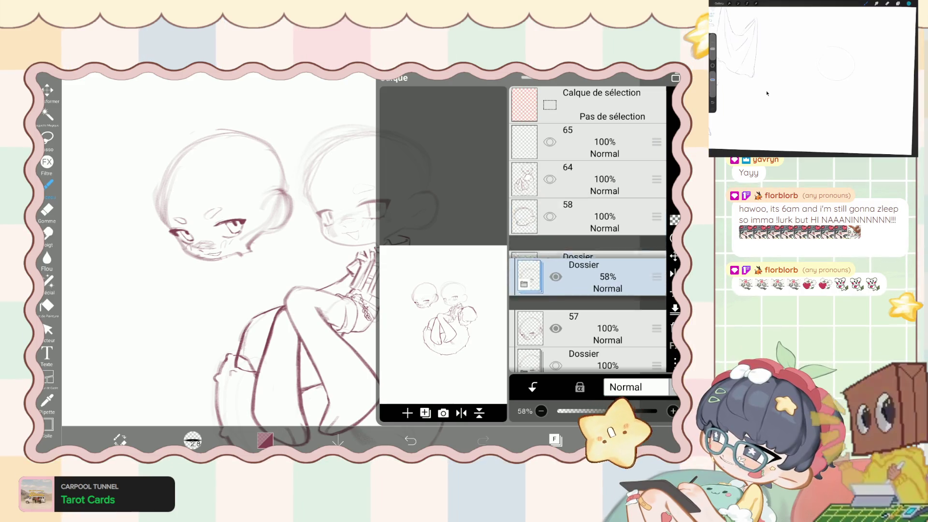
{"action": "scroll", "coordinate": [587, 232], "scroll_direction": "down", "scroll_amount": 2}
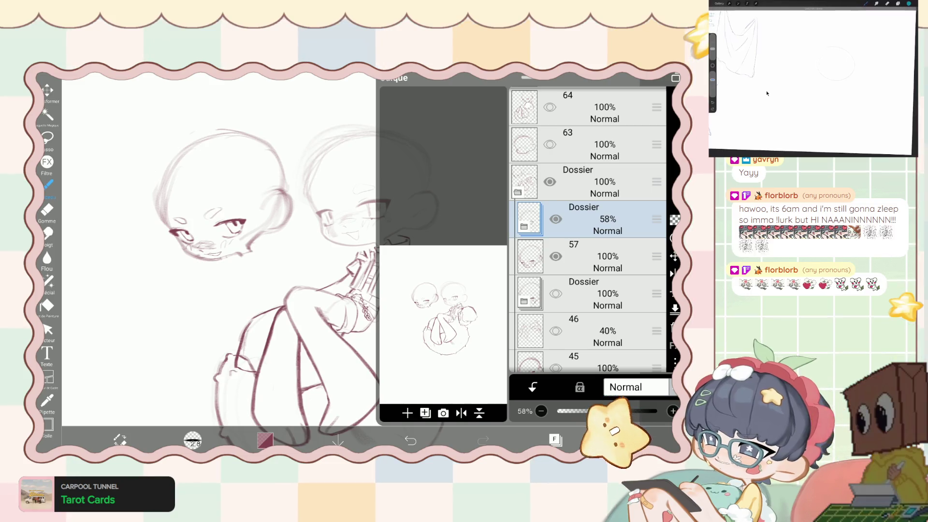
{"action": "left_click", "coordinate": [555, 440]}
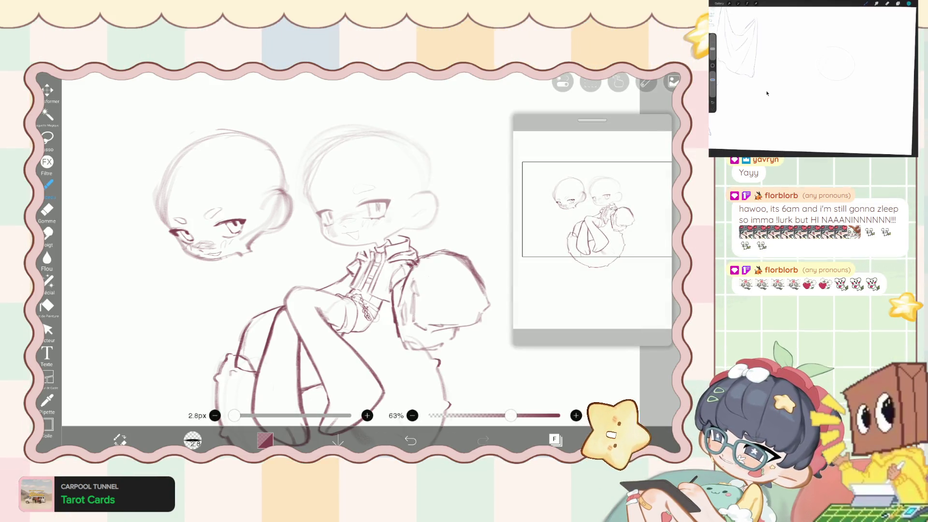
{"action": "left_click", "coordinate": [555, 440]}
{"action": "left_click", "coordinate": [527, 218]}
{"action": "left_click", "coordinate": [555, 439]}
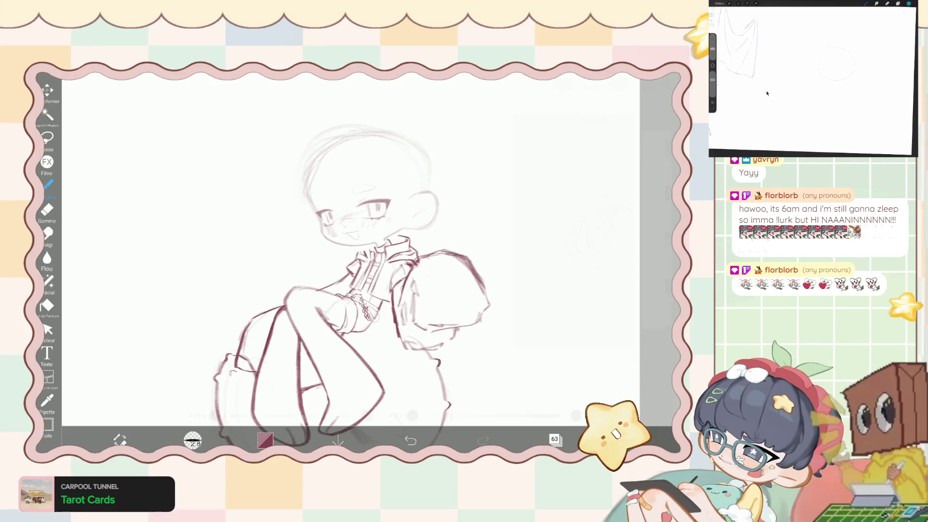
{"action": "left_click", "coordinate": [555, 440]}
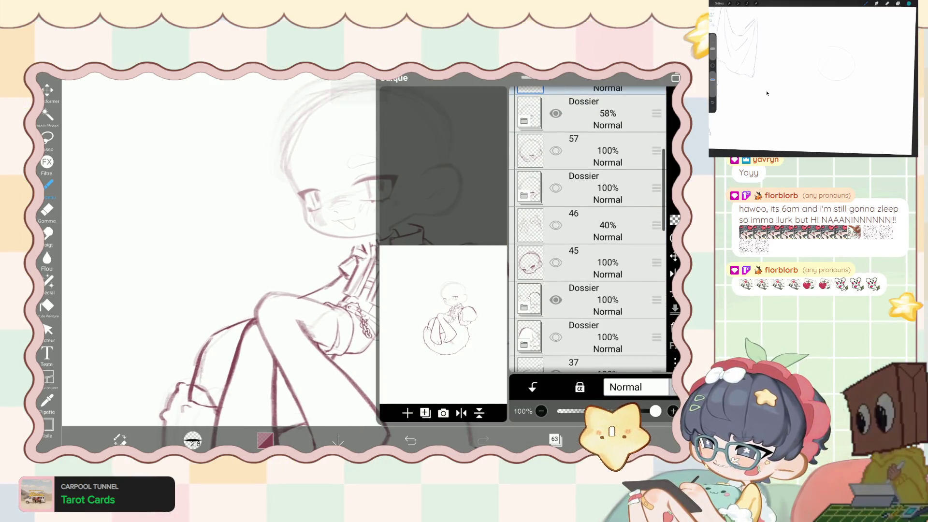
Make layer 25, at the bottom of the layer list, the active layer.
{"action": "left_click", "coordinate": [604, 225]}
{"action": "scroll", "coordinate": [587, 229], "scroll_direction": "down", "scroll_amount": 5}
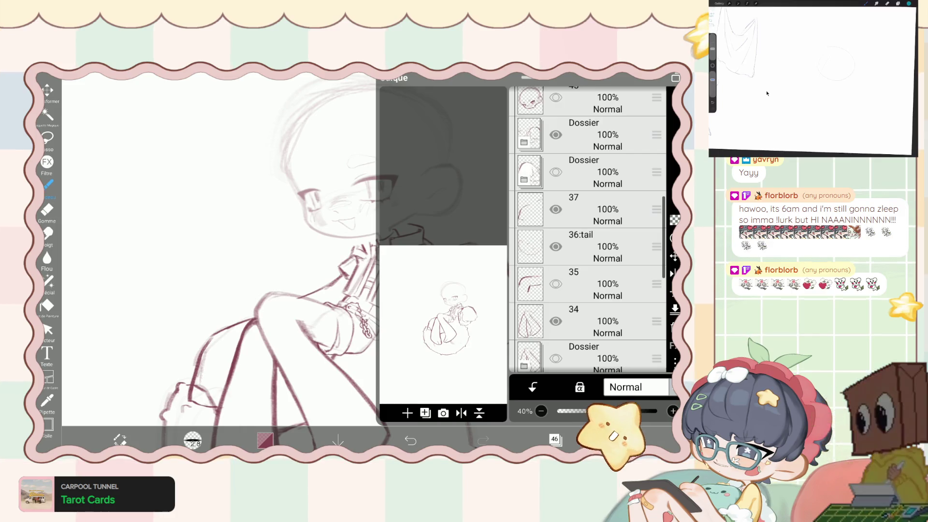
{"action": "scroll", "coordinate": [587, 230], "scroll_direction": "down", "scroll_amount": 5}
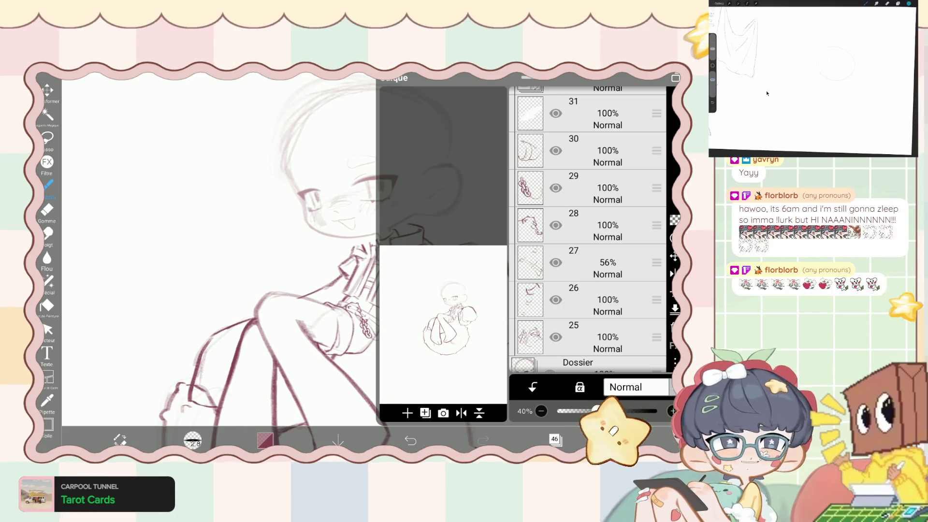
{"action": "scroll", "coordinate": [588, 230], "scroll_direction": "up", "scroll_amount": 2}
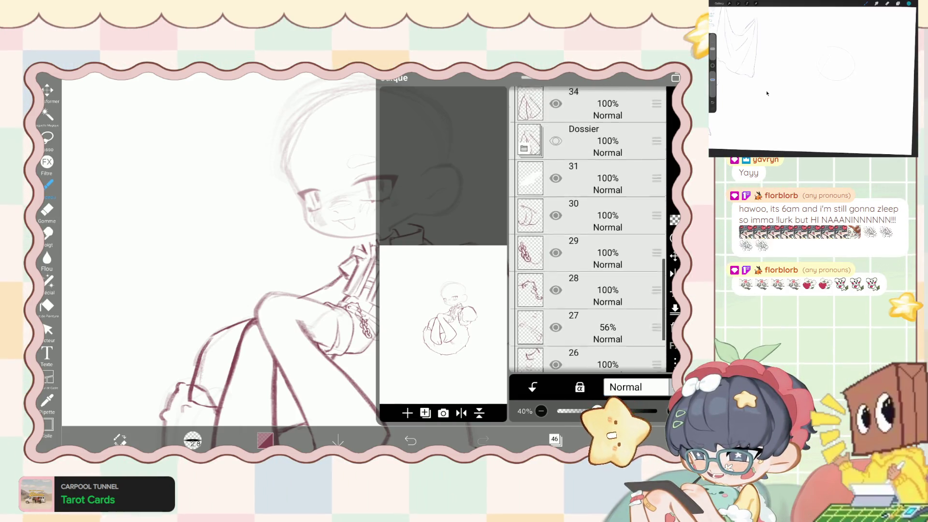
{"action": "scroll", "coordinate": [588, 230], "scroll_direction": "down", "scroll_amount": 3}
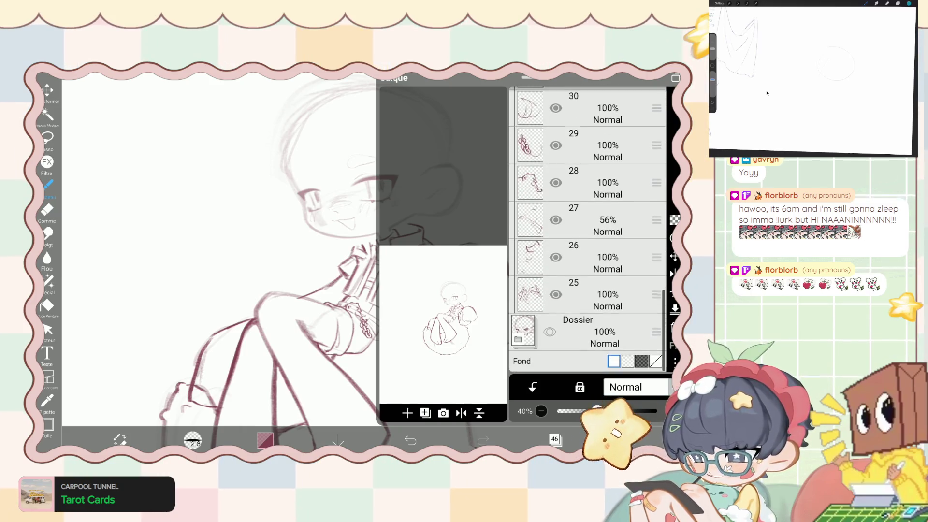
{"action": "left_click", "coordinate": [588, 295]}
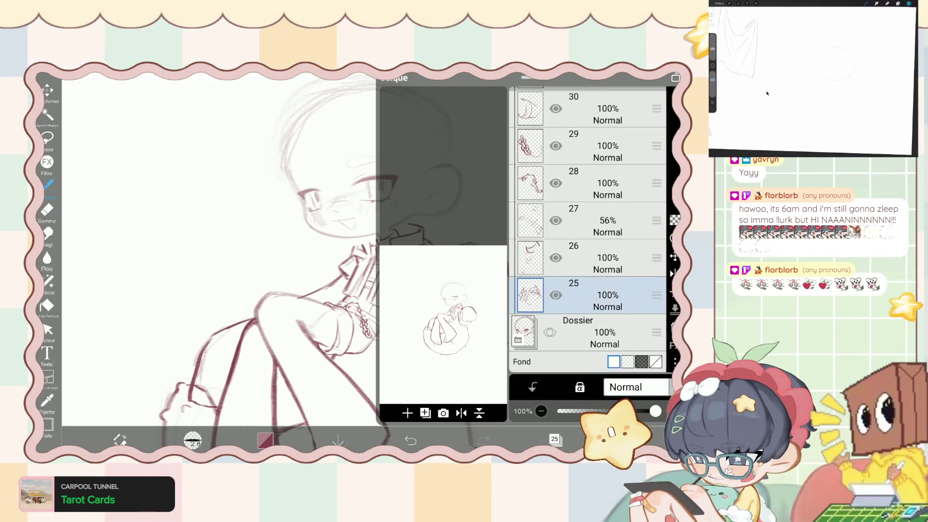
Zoom into the hoodie and undo the last brush stroke.
{"action": "scroll", "coordinate": [339, 242], "scroll_direction": "up", "scroll_amount": 5}
{"action": "scroll", "coordinate": [290, 241], "scroll_direction": "up", "scroll_amount": 3}
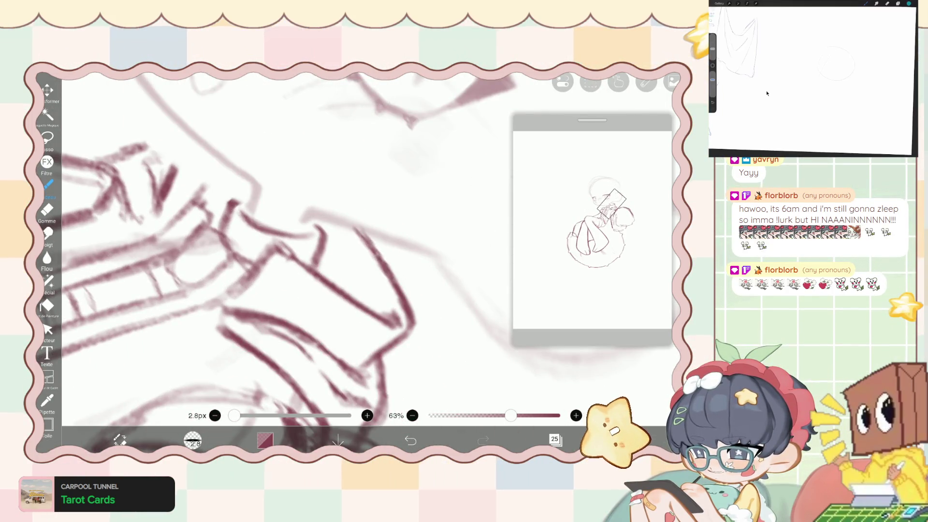
{"action": "scroll", "coordinate": [309, 261], "scroll_direction": "up", "scroll_amount": 3}
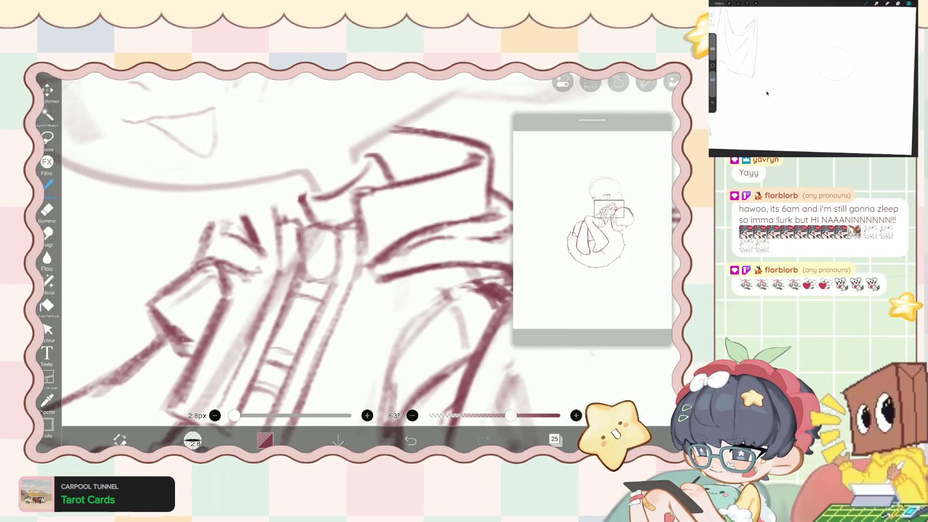
{"action": "left_click", "coordinate": [556, 438]}
{"action": "key", "text": "ctrl+z"}
Delete the empty layer 31, leaving layer 30 as the working layer.
{"action": "scroll", "coordinate": [587, 229], "scroll_direction": "up", "scroll_amount": 5}
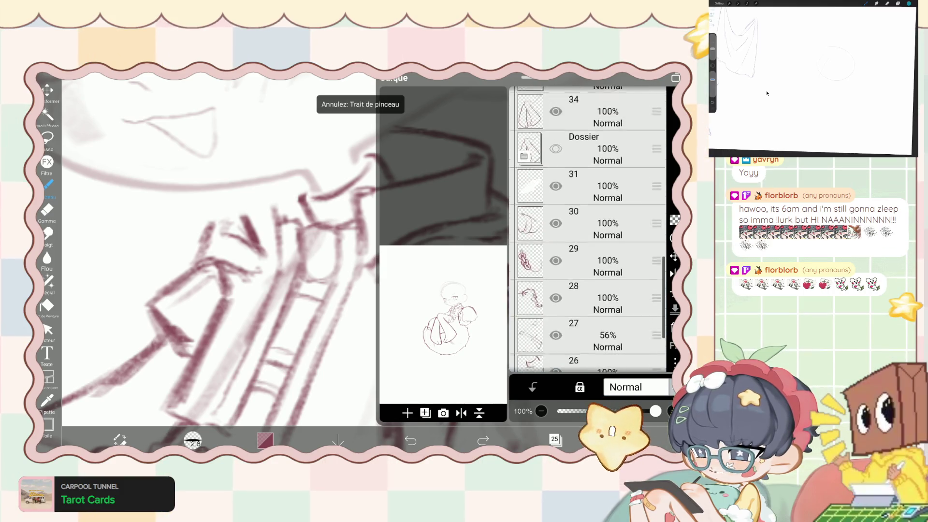
{"action": "left_click", "coordinate": [608, 248]}
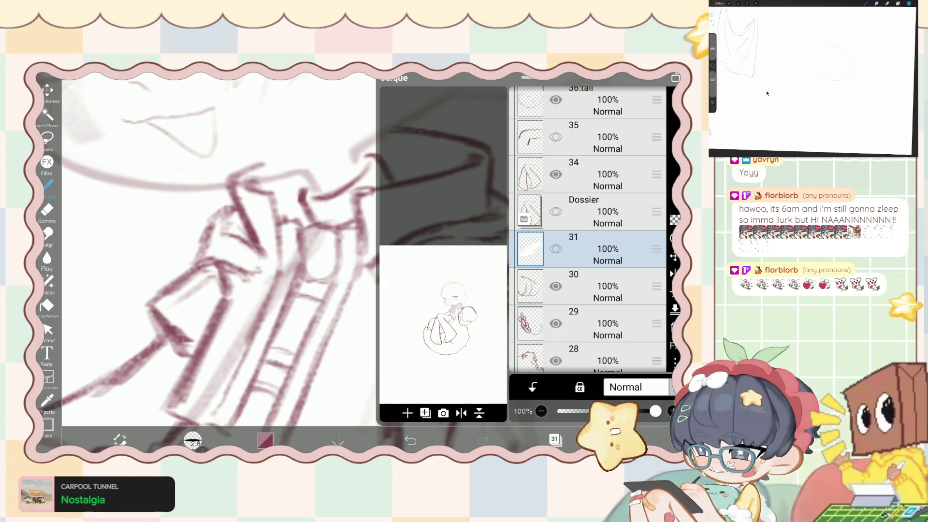
{"action": "left_click", "coordinate": [674, 327]}
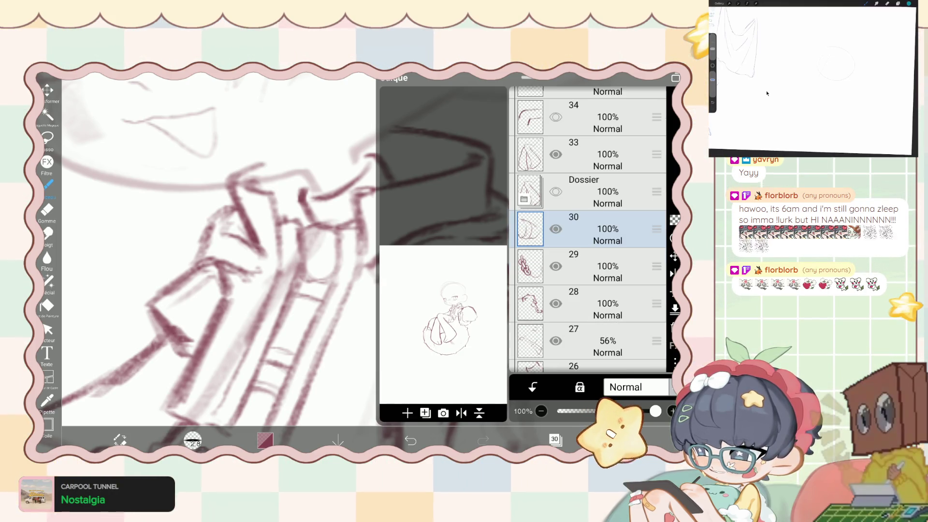
{"action": "scroll", "coordinate": [587, 229], "scroll_direction": "down", "scroll_amount": 2}
{"action": "scroll", "coordinate": [588, 229], "scroll_direction": "down", "scroll_amount": 1}
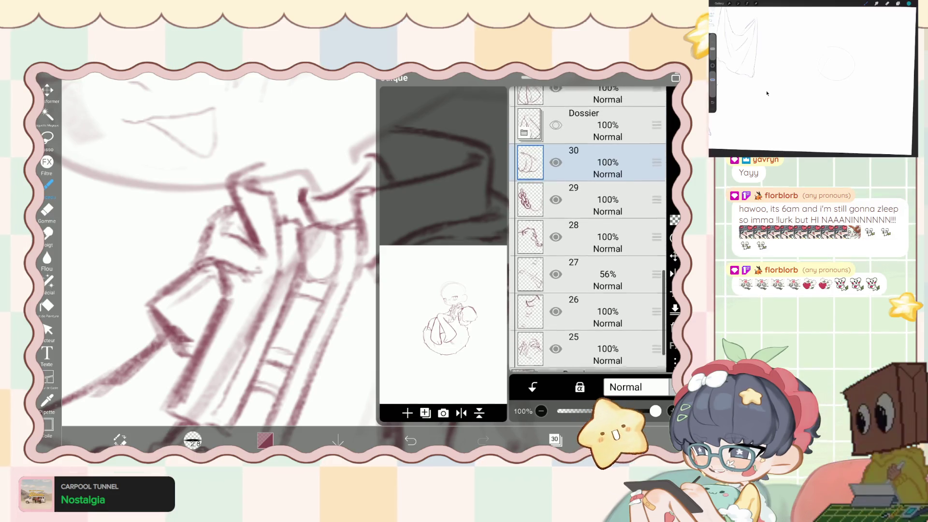
{"action": "scroll", "coordinate": [587, 230], "scroll_direction": "up", "scroll_amount": 1}
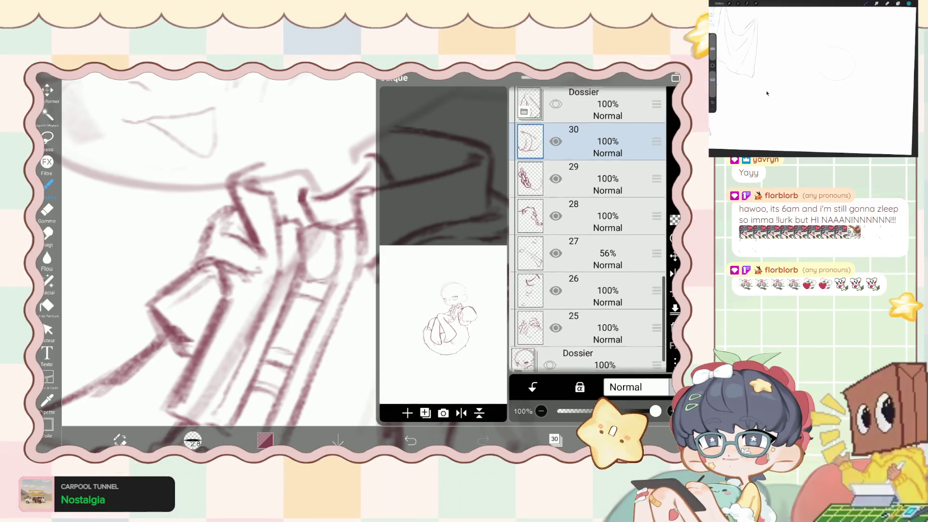
Scroll up the layer list and make the empty layer 62 active.
{"action": "scroll", "coordinate": [588, 230], "scroll_direction": "up", "scroll_amount": 1}
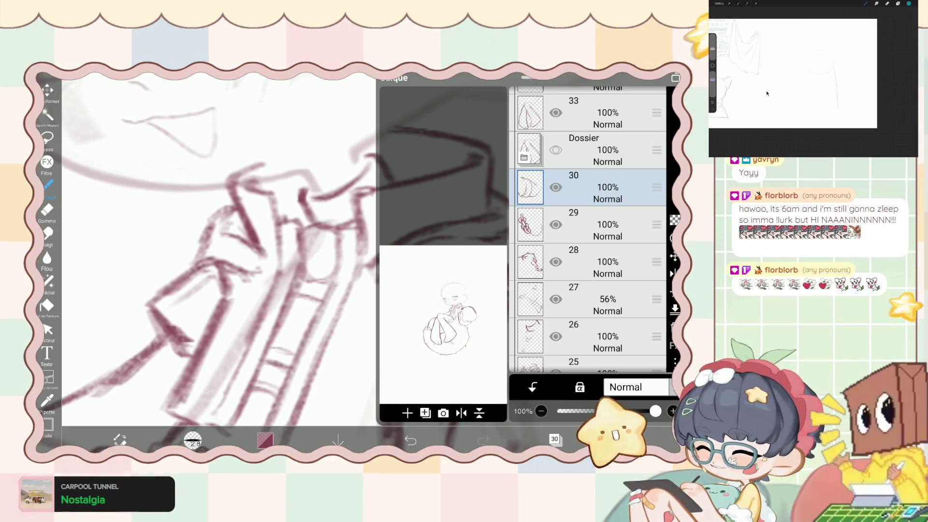
{"action": "scroll", "coordinate": [587, 229], "scroll_direction": "down", "scroll_amount": 2}
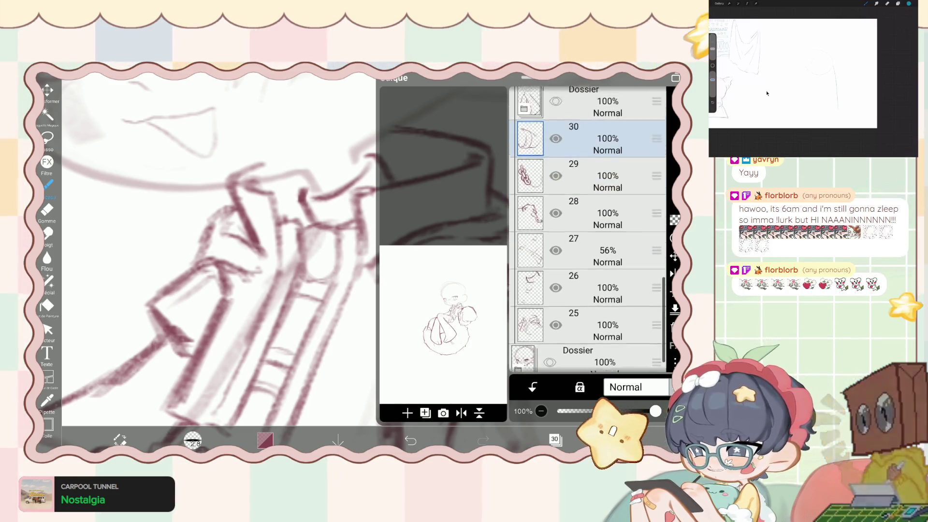
{"action": "scroll", "coordinate": [587, 229], "scroll_direction": "up", "scroll_amount": 5}
{"action": "scroll", "coordinate": [587, 230], "scroll_direction": "up", "scroll_amount": 3}
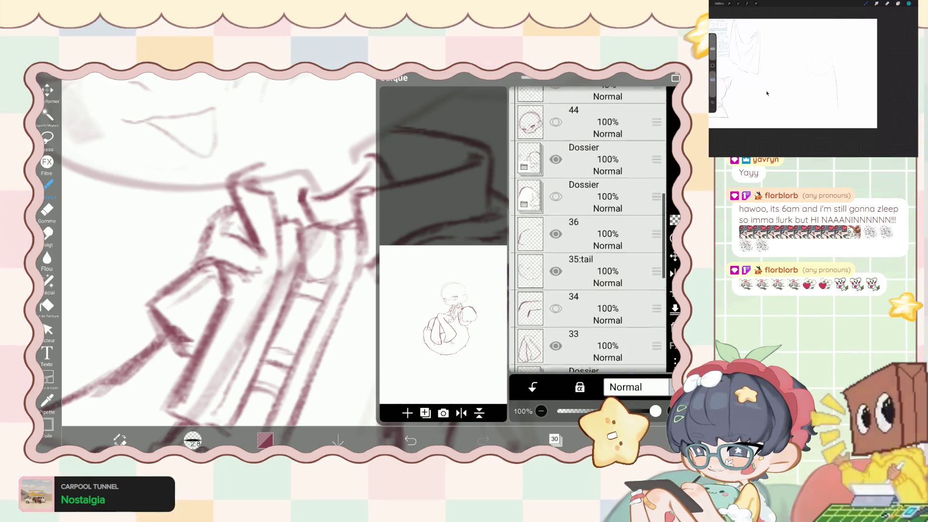
{"action": "scroll", "coordinate": [587, 229], "scroll_direction": "up", "scroll_amount": 3}
{"action": "scroll", "coordinate": [587, 230], "scroll_direction": "up", "scroll_amount": 3}
{"action": "scroll", "coordinate": [587, 230], "scroll_direction": "up", "scroll_amount": 3}
{"action": "left_click", "coordinate": [590, 248]}
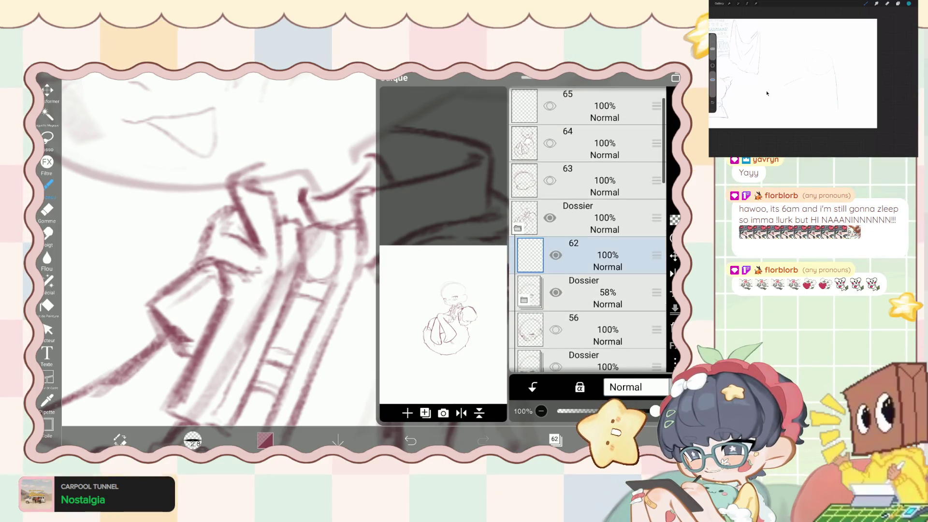
Raise the Dossier folder's opacity to 82% and reselect layer 62.
{"action": "left_click", "coordinate": [556, 440]}
{"action": "scroll", "coordinate": [290, 242], "scroll_direction": "up", "scroll_amount": 3}
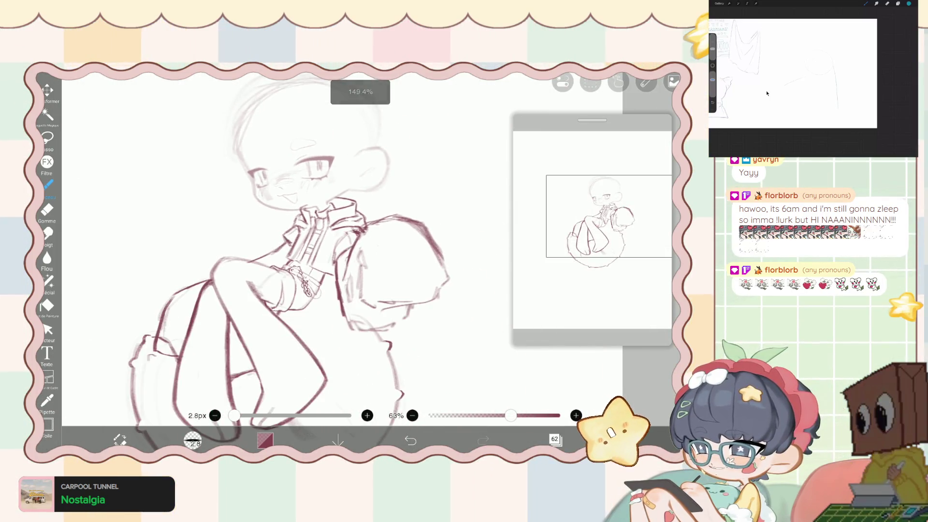
{"action": "left_click", "coordinate": [556, 439]}
{"action": "left_click", "coordinate": [590, 266]}
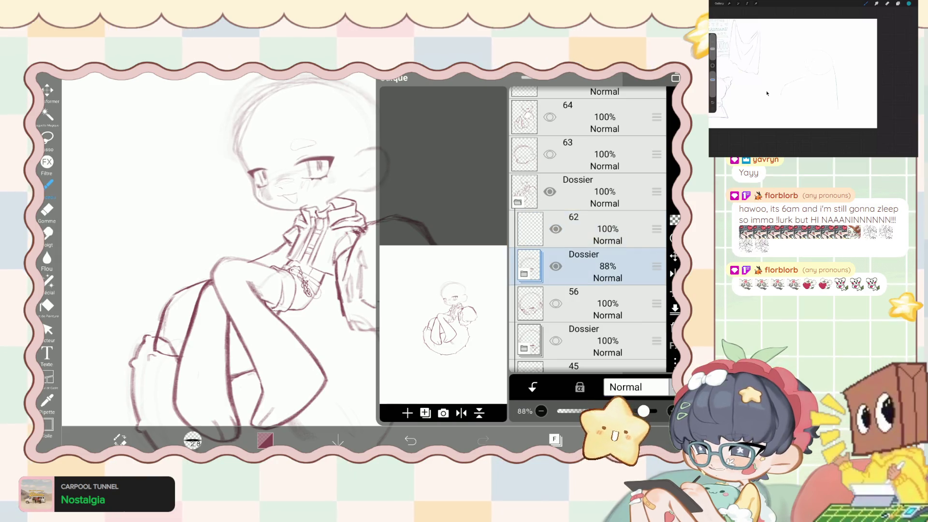
{"action": "left_click", "coordinate": [590, 228]}
{"action": "left_click", "coordinate": [555, 440]}
Center the view on the head and draw a small pointed peak above it.
{"action": "scroll", "coordinate": [290, 242], "scroll_direction": "down", "scroll_amount": 2}
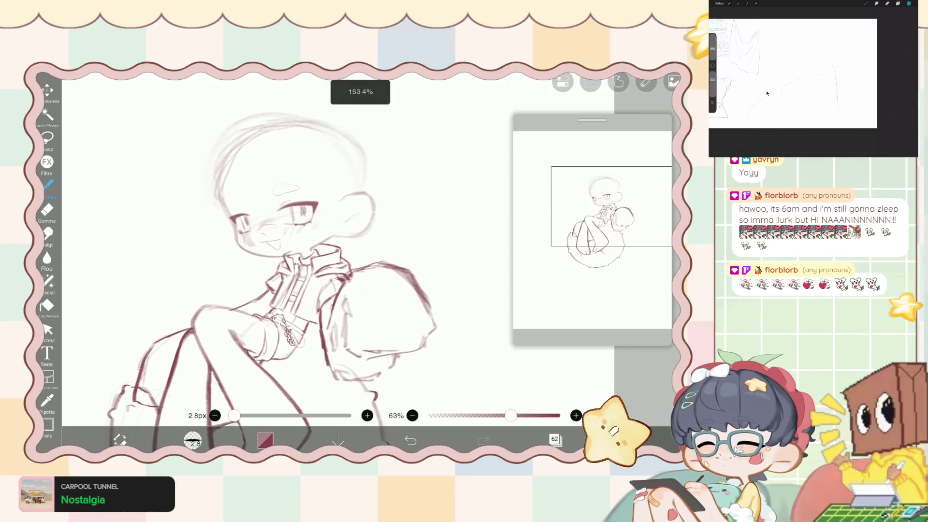
{"action": "scroll", "coordinate": [290, 266], "scroll_direction": "up", "scroll_amount": 1}
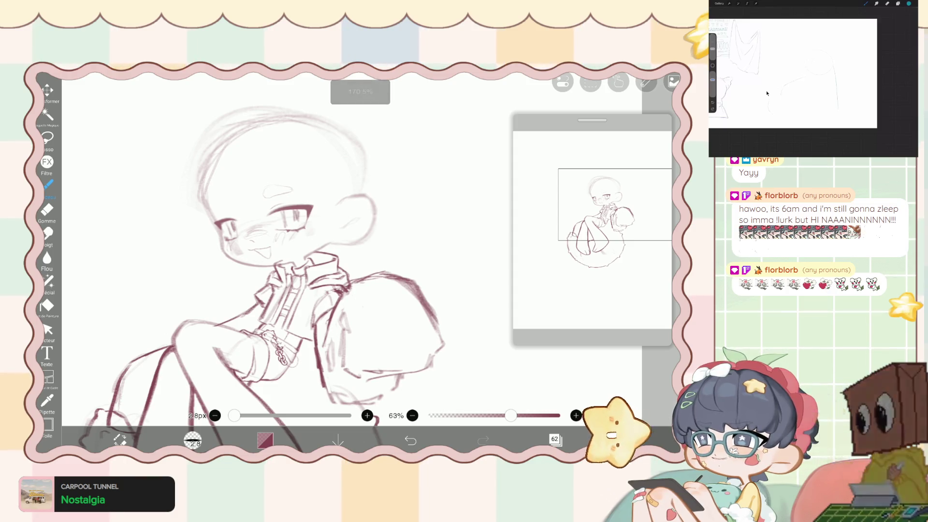
{"action": "scroll", "coordinate": [290, 266], "scroll_direction": "up", "scroll_amount": 1}
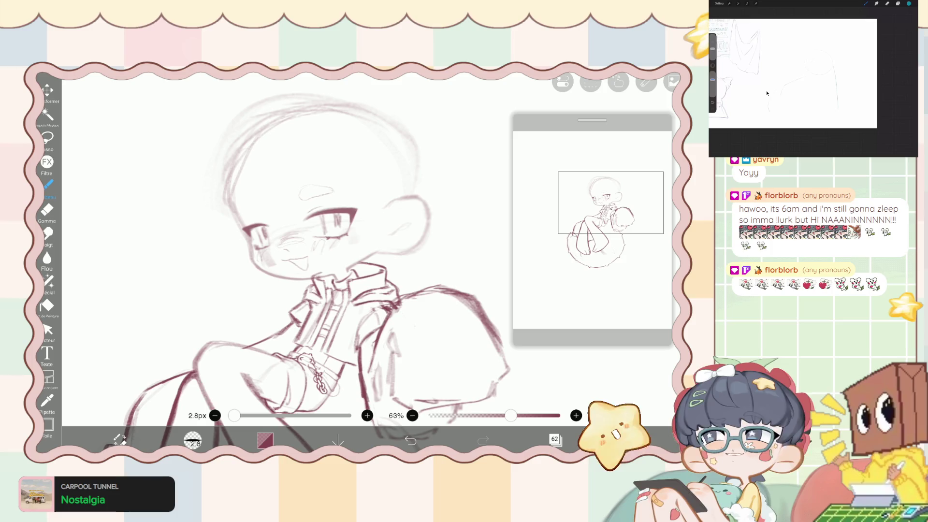
{"action": "scroll", "coordinate": [333, 145], "scroll_direction": "up", "scroll_amount": 3}
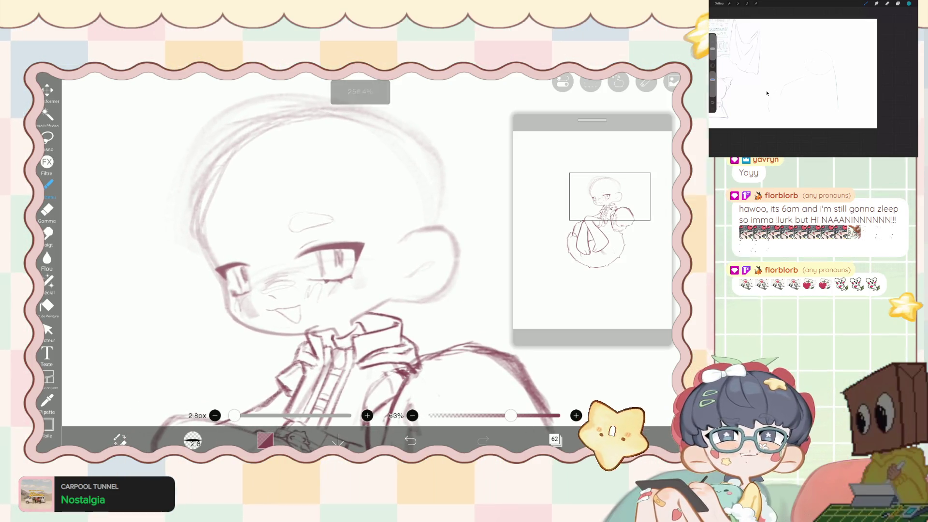
{"action": "left_click_drag", "start_coordinate": [514, 346], "coordinate": [547, 290]}
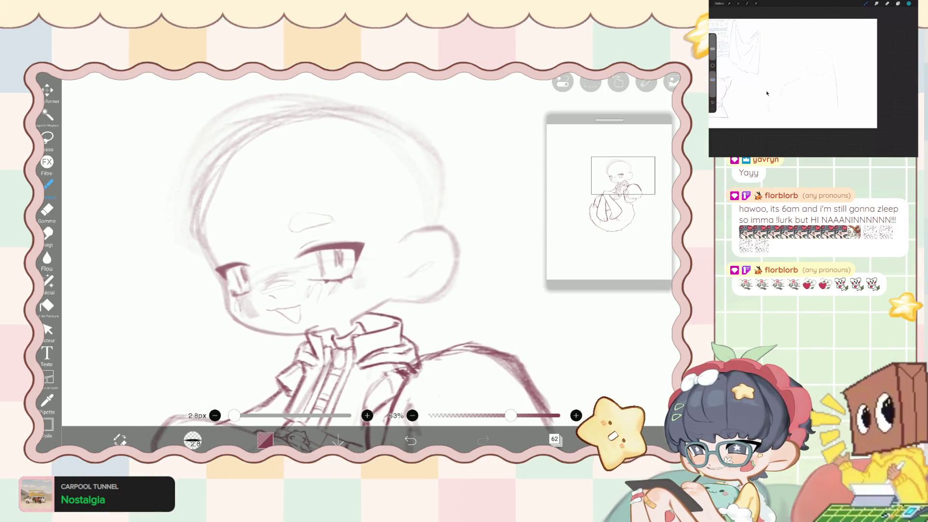
{"action": "left_click_drag", "start_coordinate": [338, 261], "coordinate": [315, 285]}
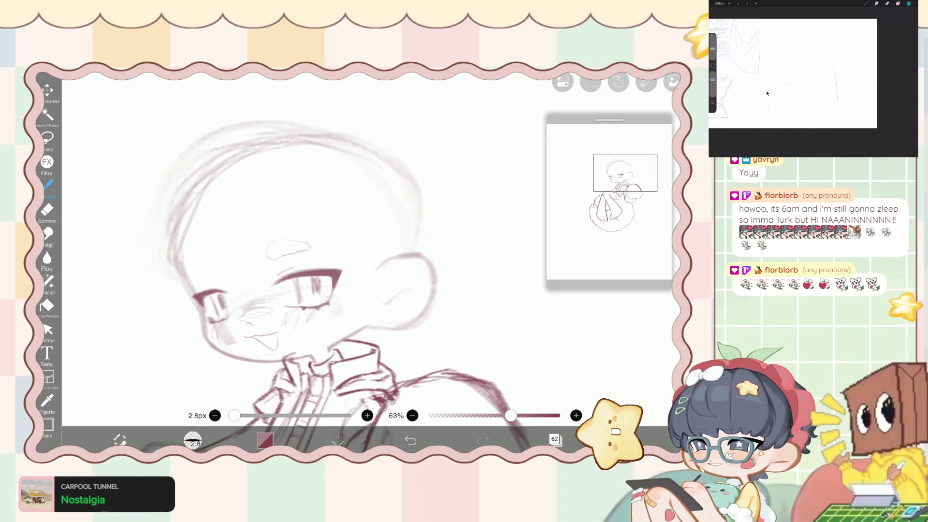
{"action": "scroll", "coordinate": [333, 285], "scroll_direction": "down", "scroll_amount": 2}
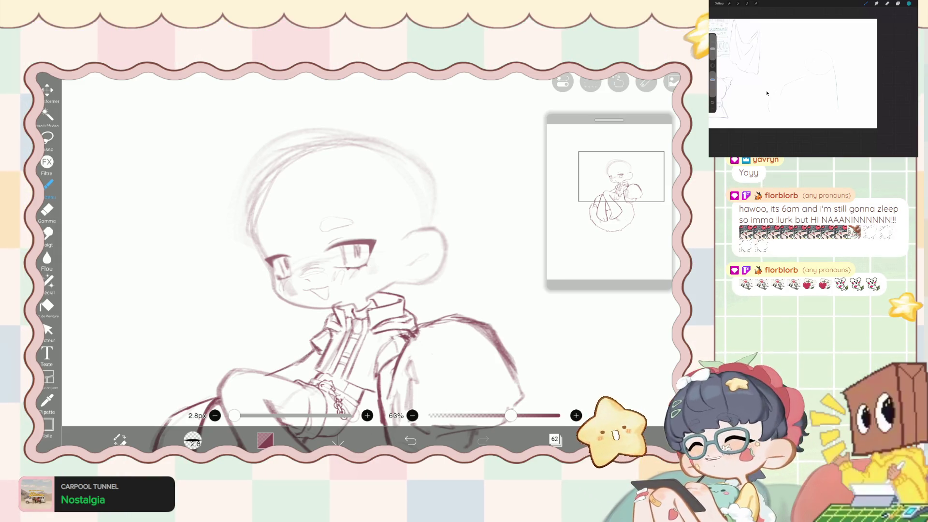
{"action": "left_click", "coordinate": [555, 439]}
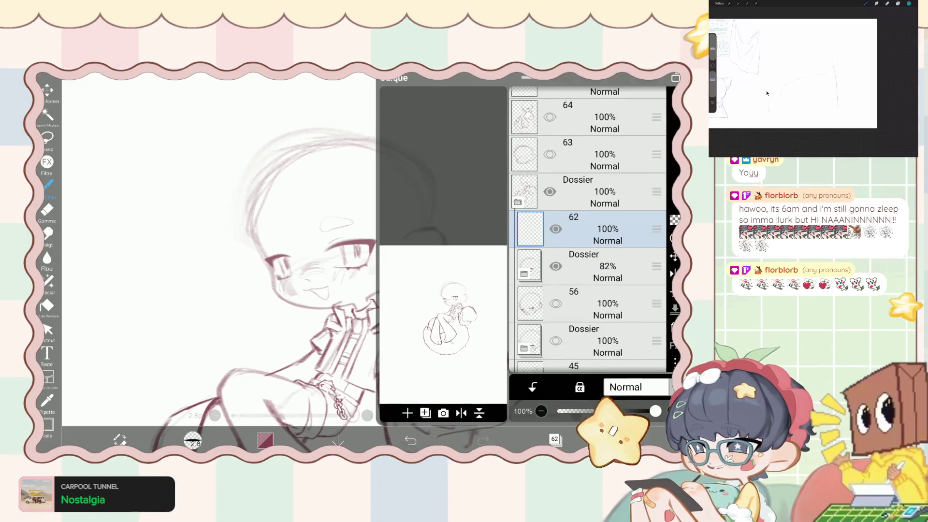
{"action": "left_click", "coordinate": [556, 438]}
{"action": "scroll", "coordinate": [339, 271], "scroll_direction": "up", "scroll_amount": 3}
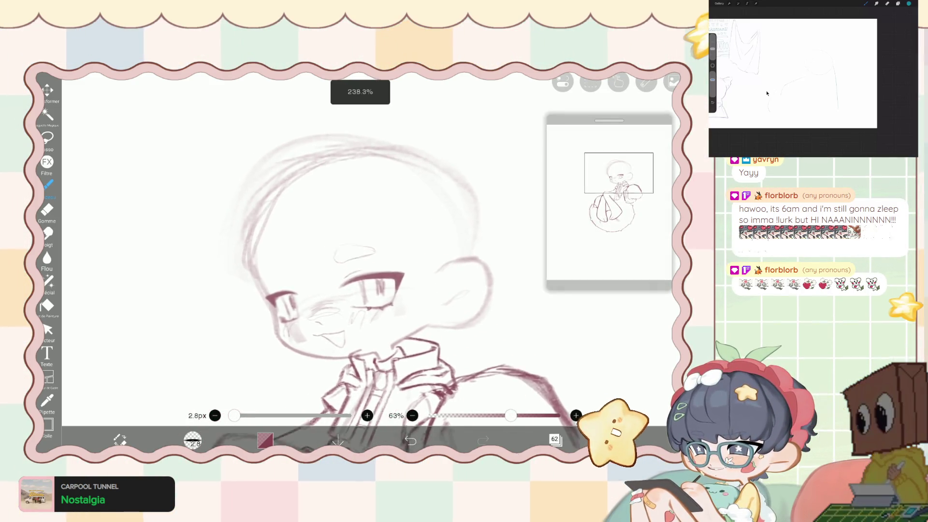
{"action": "scroll", "coordinate": [357, 290], "scroll_direction": "up", "scroll_amount": 2}
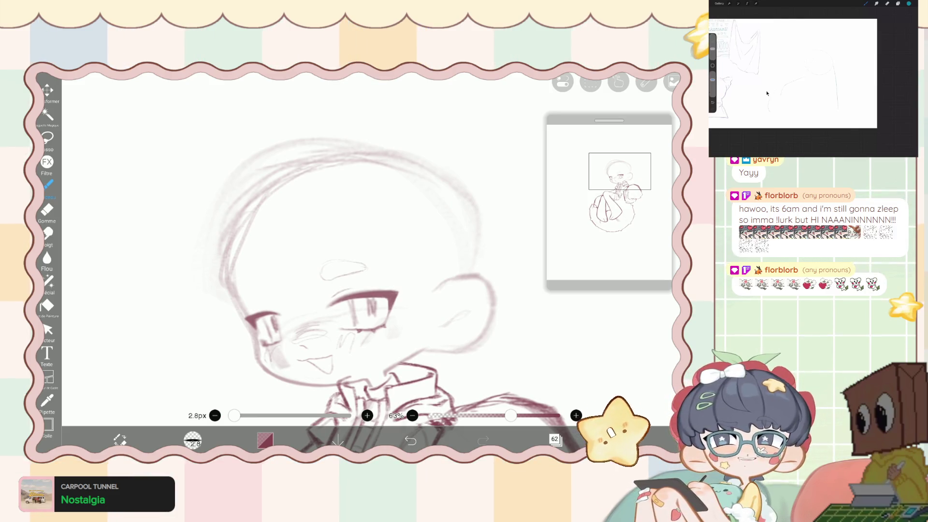
{"action": "left_click_drag", "start_coordinate": [347, 177], "coordinate": [374, 175]}
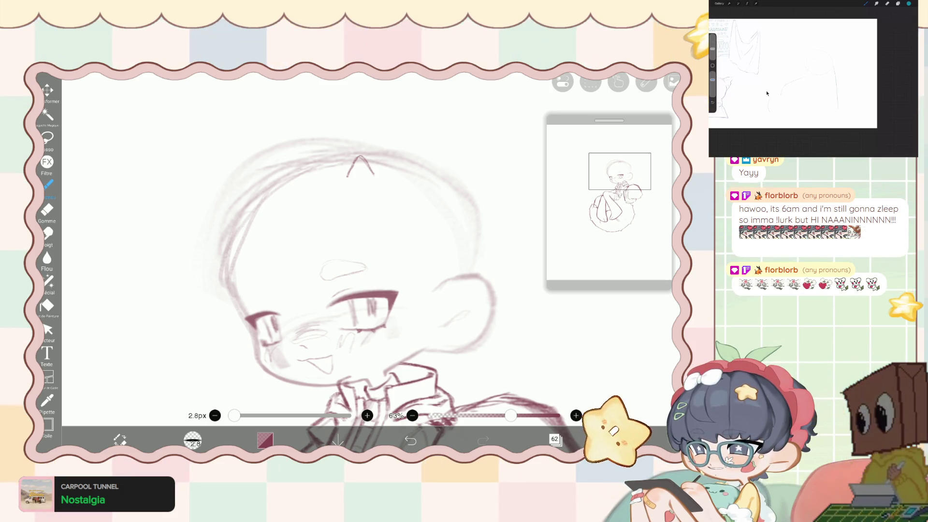
{"action": "left_click", "coordinate": [48, 280]}
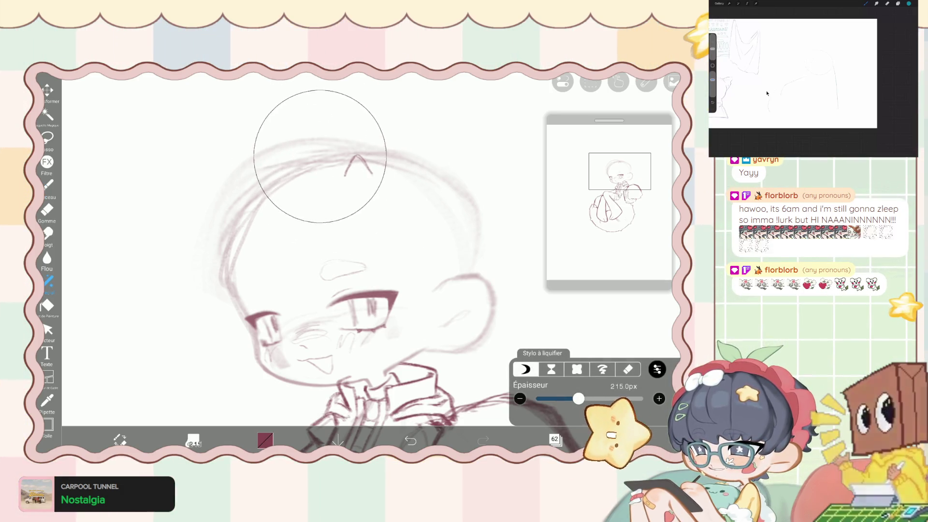
Liquify the new peak above the head, sizing the liquify pen down to 91 px.
{"action": "left_click_drag", "start_coordinate": [323, 160], "coordinate": [321, 128]}
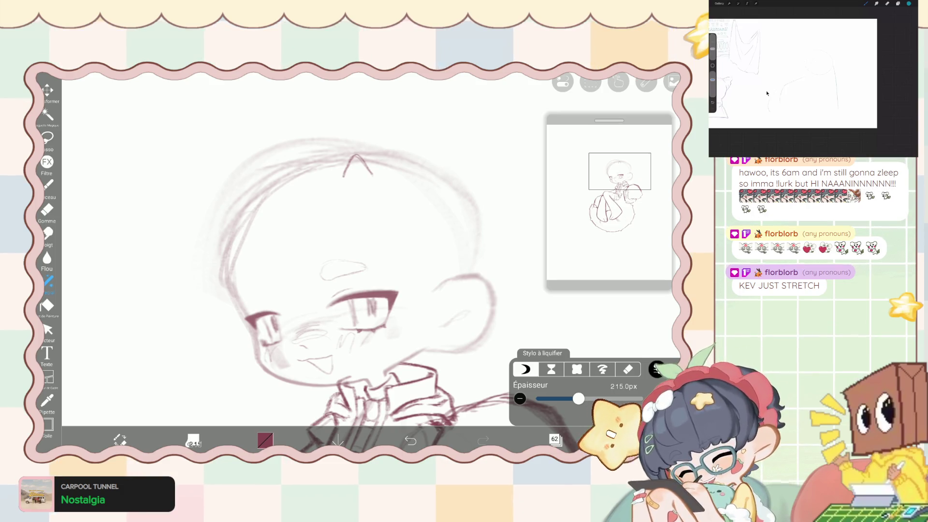
{"action": "left_click_drag", "start_coordinate": [579, 399], "coordinate": [570, 399]}
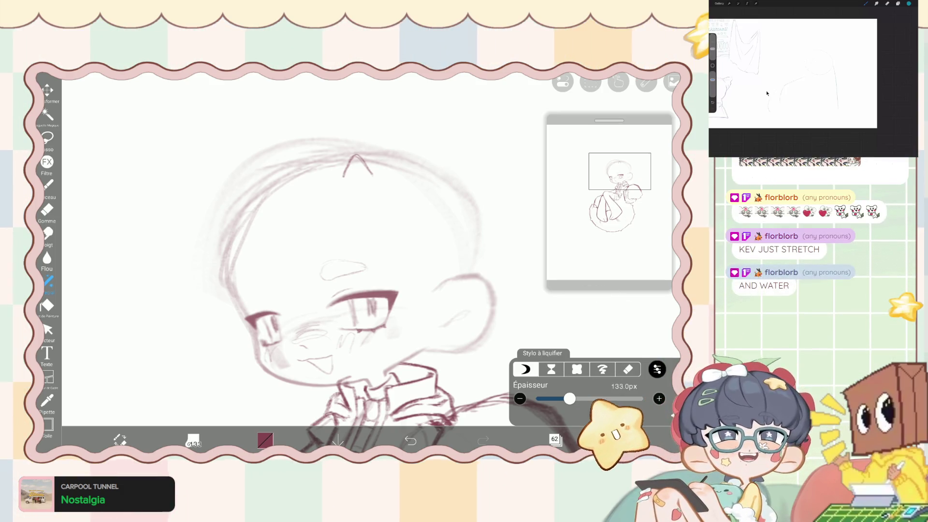
{"action": "left_click_drag", "start_coordinate": [570, 398], "coordinate": [563, 399]}
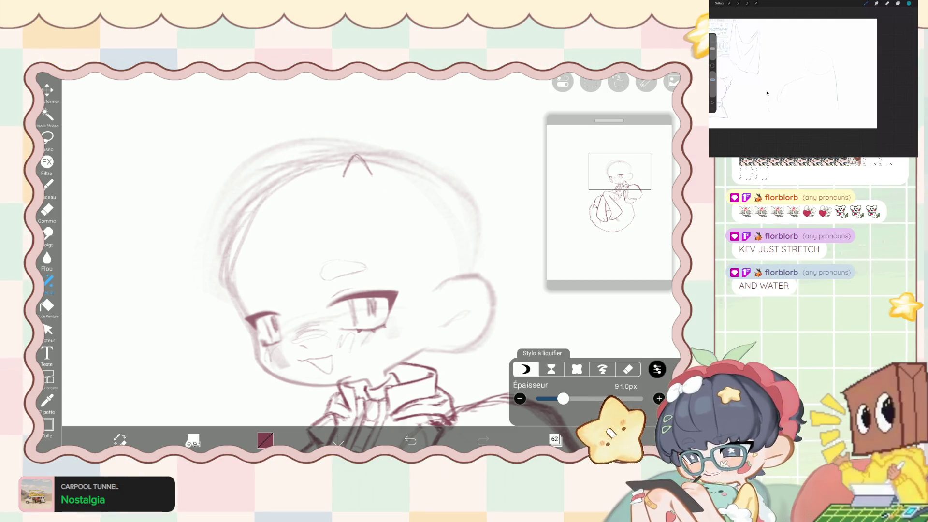
{"action": "left_click", "coordinate": [47, 184]}
{"action": "scroll", "coordinate": [372, 285], "scroll_direction": "up", "scroll_amount": 2}
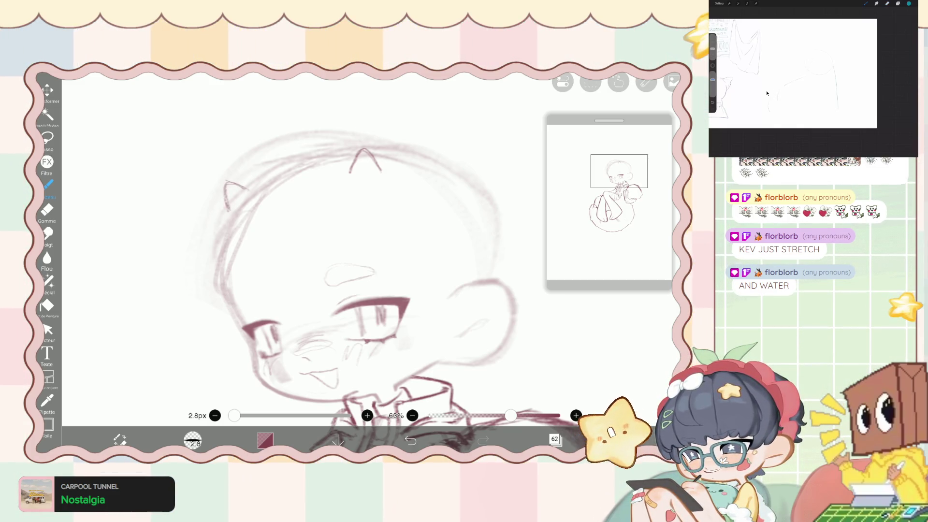
Warp the head outline with a 179px liquify pen, then return to the drawing brush.
{"action": "left_click", "coordinate": [48, 281]}
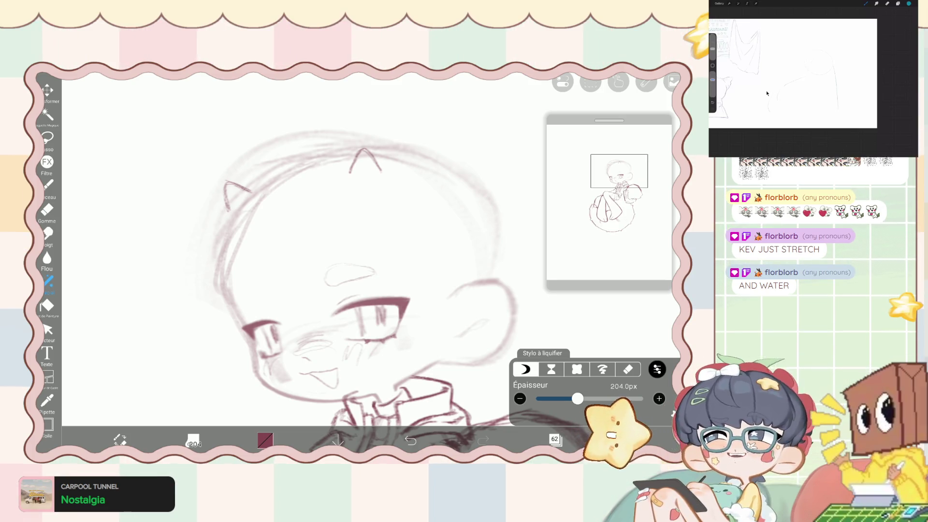
{"action": "left_click_drag", "start_coordinate": [578, 399], "coordinate": [583, 399]}
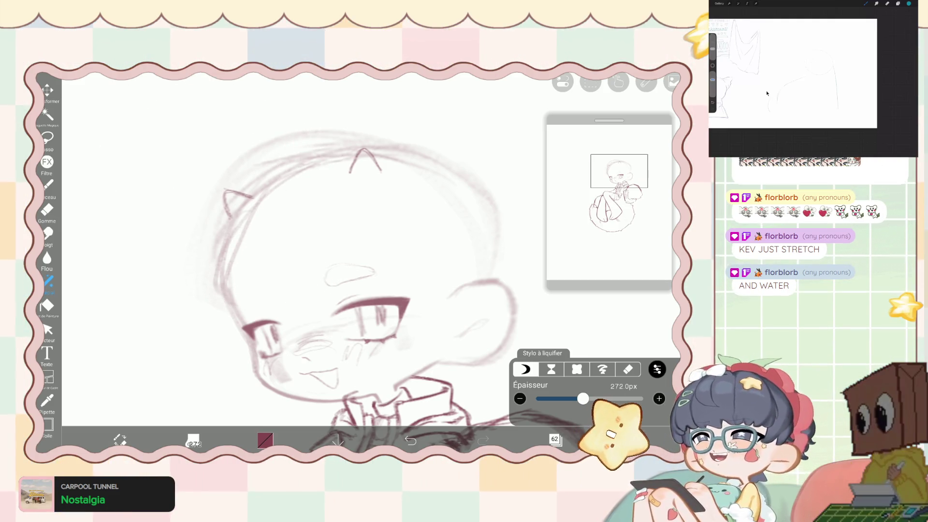
{"action": "left_click_drag", "start_coordinate": [583, 398], "coordinate": [575, 399]}
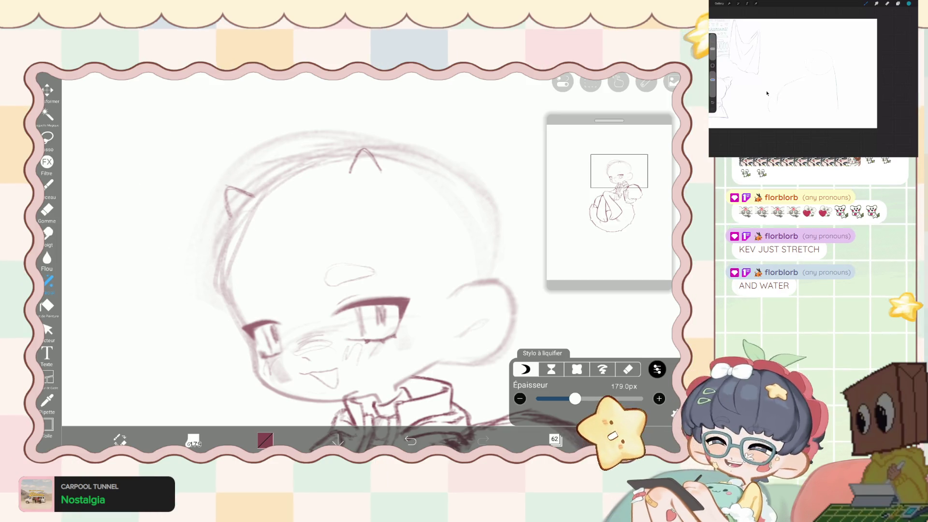
{"action": "scroll", "coordinate": [348, 271], "scroll_direction": "down", "scroll_amount": 5}
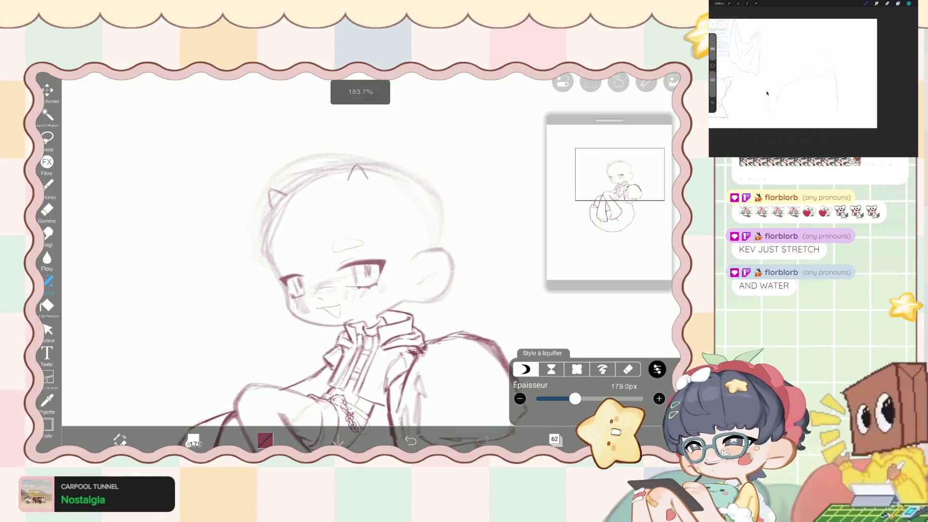
{"action": "scroll", "coordinate": [348, 271], "scroll_direction": "up", "scroll_amount": 3}
{"action": "scroll", "coordinate": [348, 271], "scroll_direction": "up", "scroll_amount": 3}
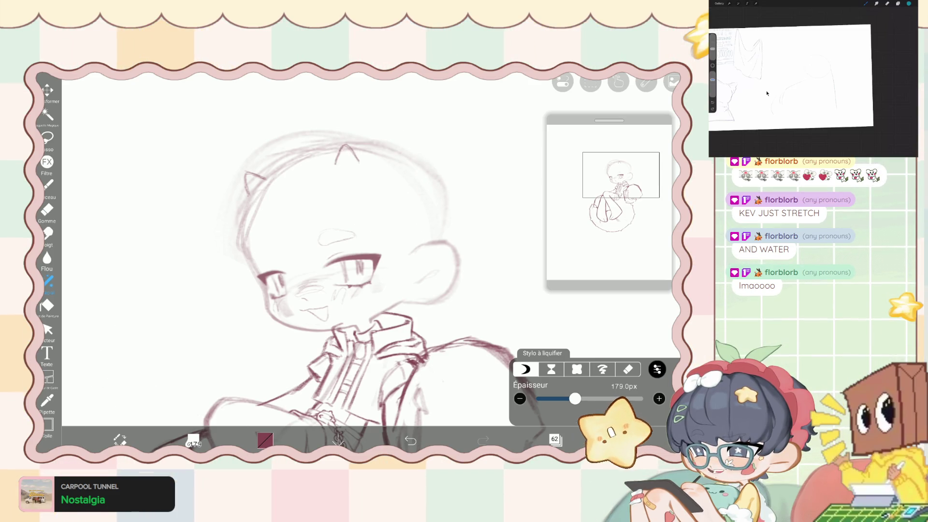
{"action": "left_click", "coordinate": [48, 184]}
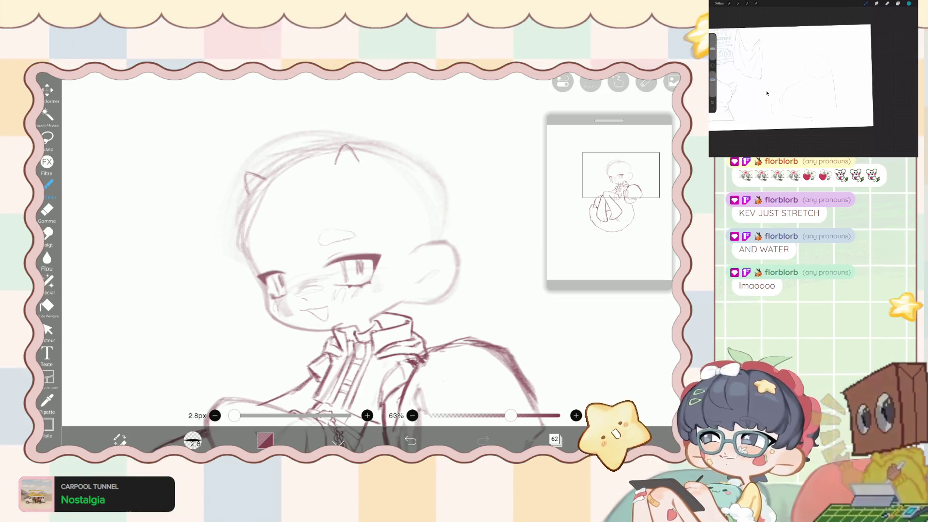
{"action": "left_click", "coordinate": [556, 439]}
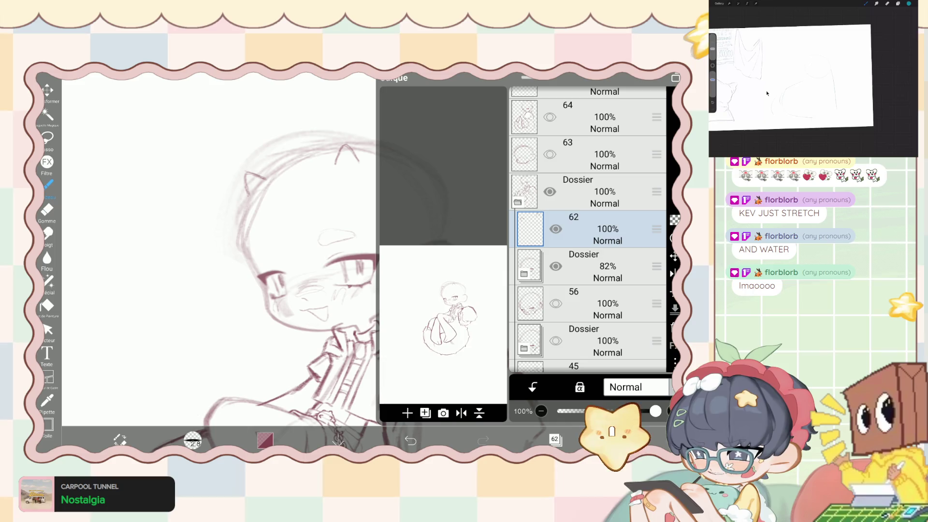
Group layer 62 into a new folder and add a new layer 63.
{"action": "left_click", "coordinate": [407, 413]}
{"action": "left_click", "coordinate": [435, 315]}
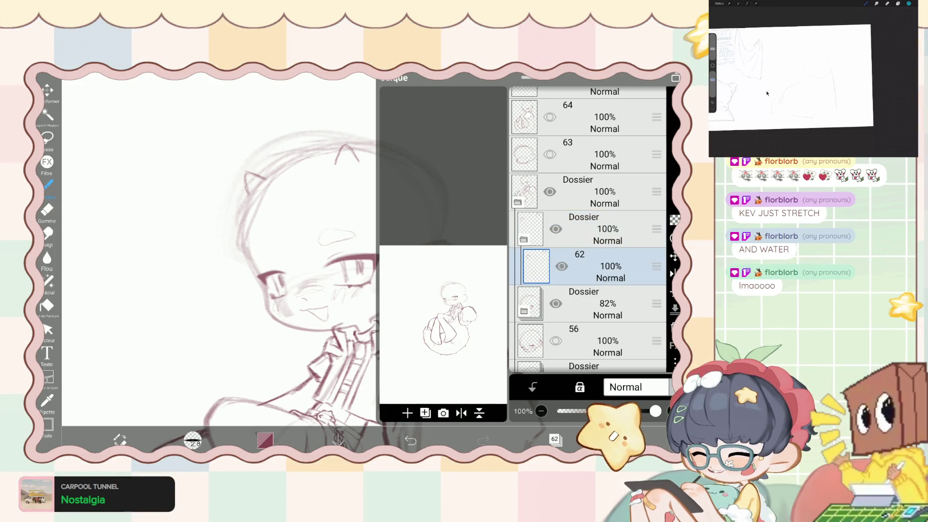
{"action": "left_click", "coordinate": [595, 224]}
{"action": "left_click", "coordinate": [555, 439]}
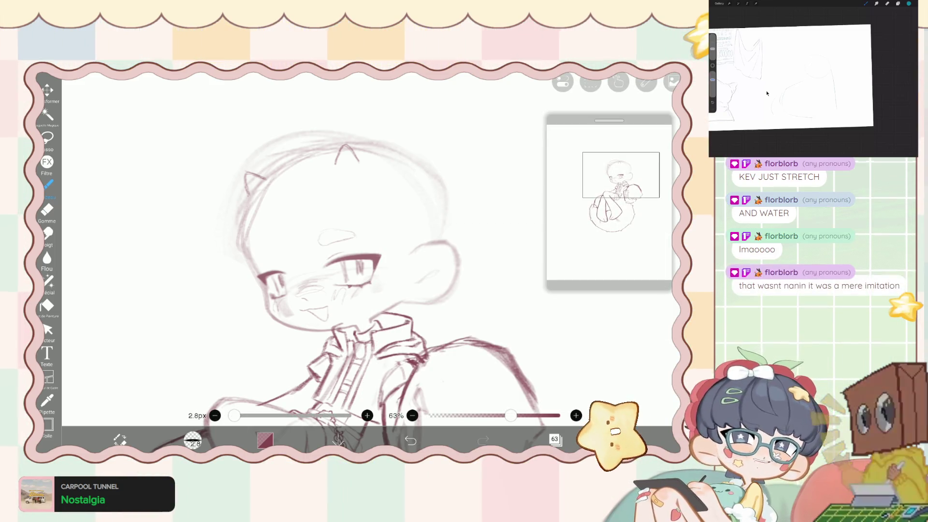
{"action": "scroll", "coordinate": [367, 271], "scroll_direction": "up", "scroll_amount": 2}
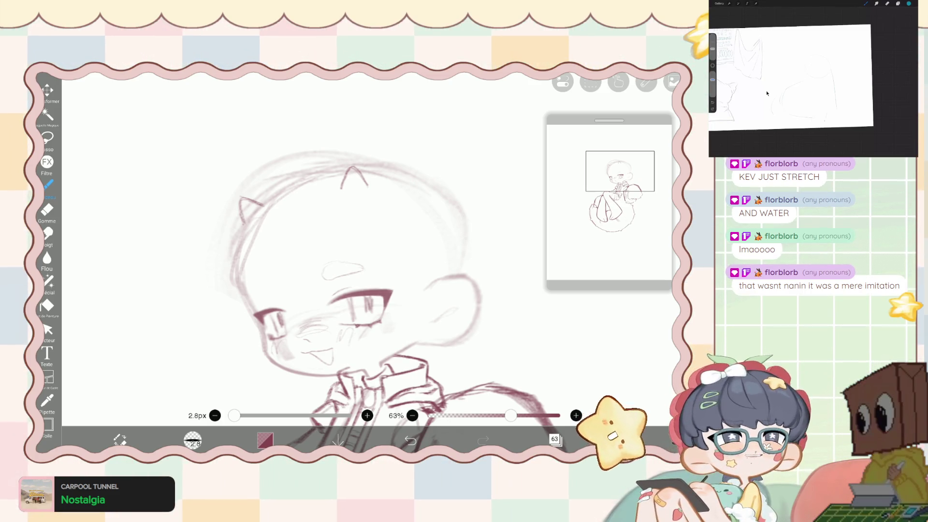
{"action": "scroll", "coordinate": [377, 290], "scroll_direction": "up", "scroll_amount": 3}
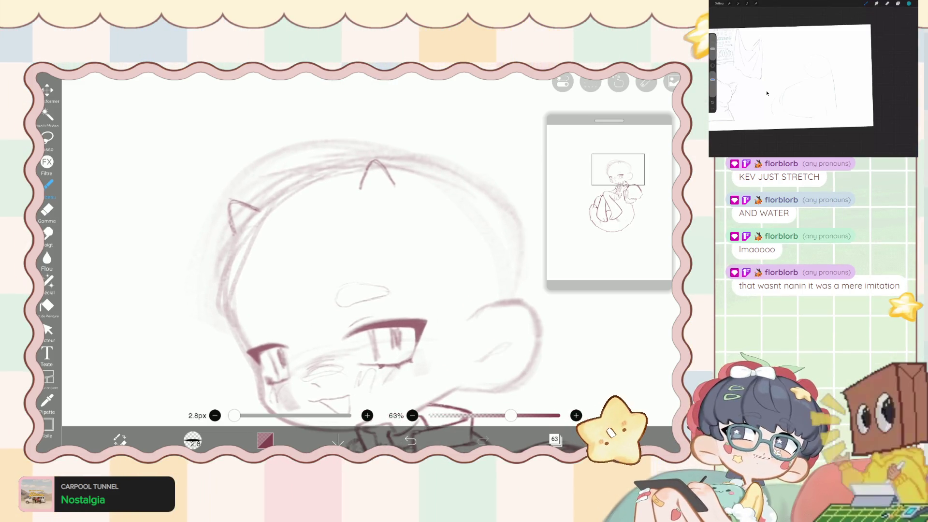
Sketch hair lines along the top and upper-left of the head, redoing misdrawn strokes.
{"action": "left_click_drag", "start_coordinate": [315, 141], "coordinate": [365, 159]}
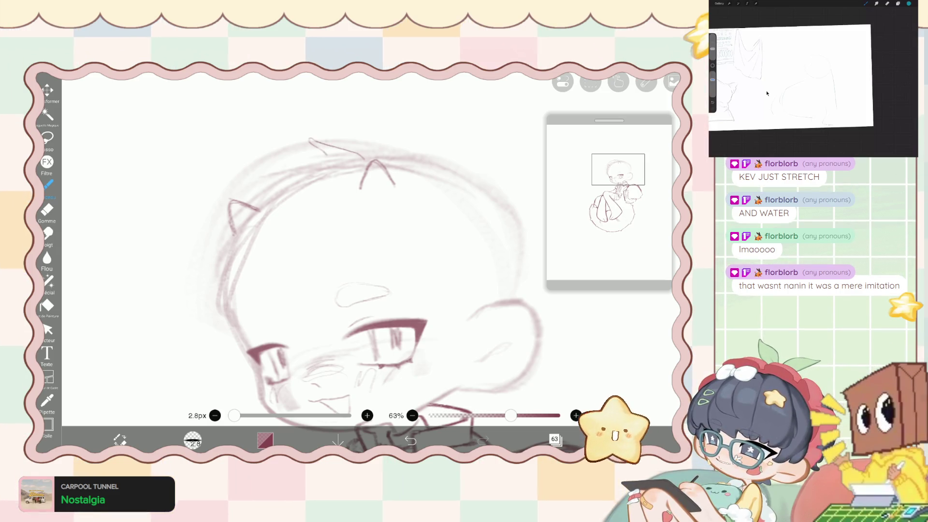
{"action": "left_click_drag", "start_coordinate": [306, 159], "coordinate": [328, 155]}
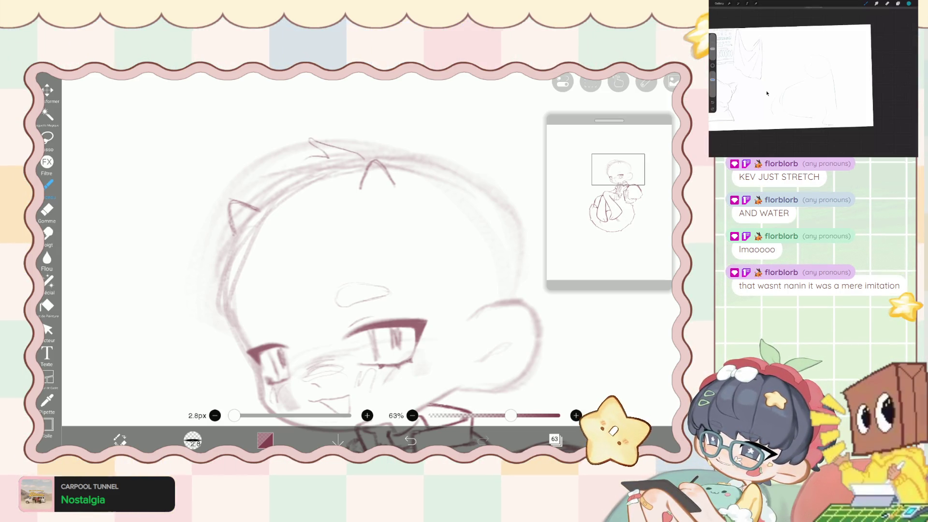
{"action": "key", "text": "ctrl+z"}
{"action": "key", "text": "ctrl+z"}
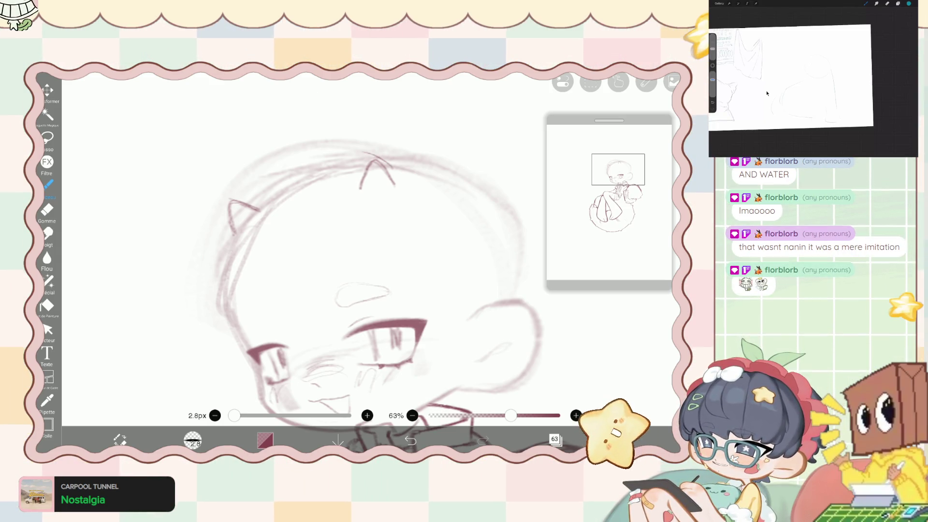
{"action": "key", "text": "ctrl+z"}
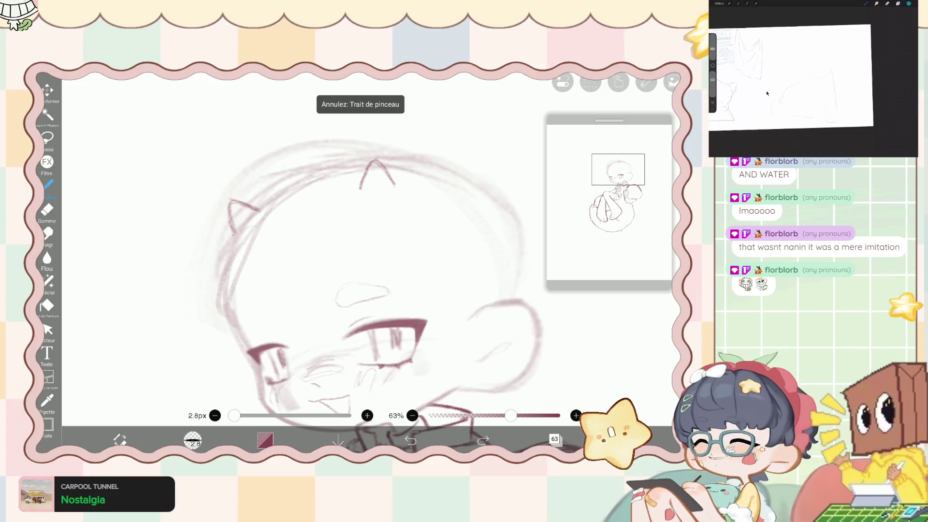
{"action": "left_click_drag", "start_coordinate": [333, 161], "coordinate": [365, 165]}
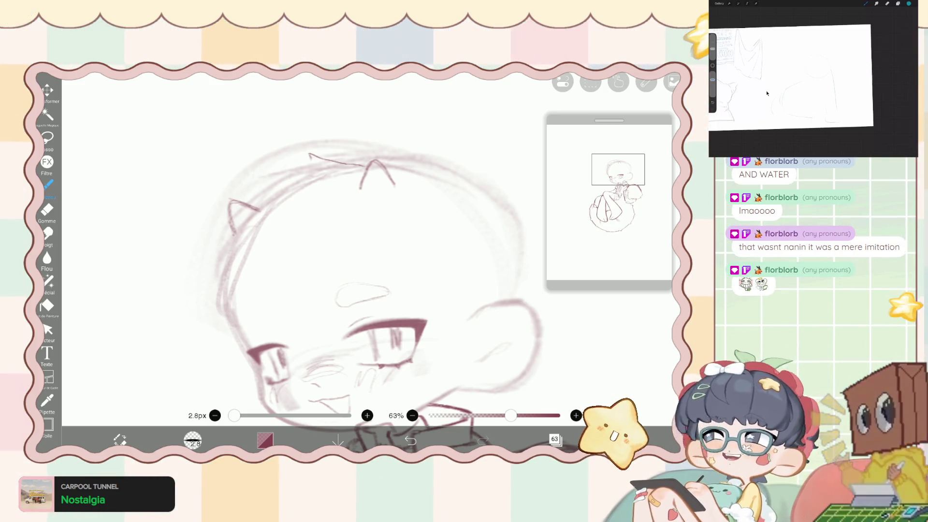
{"action": "key", "text": "ctrl+z"}
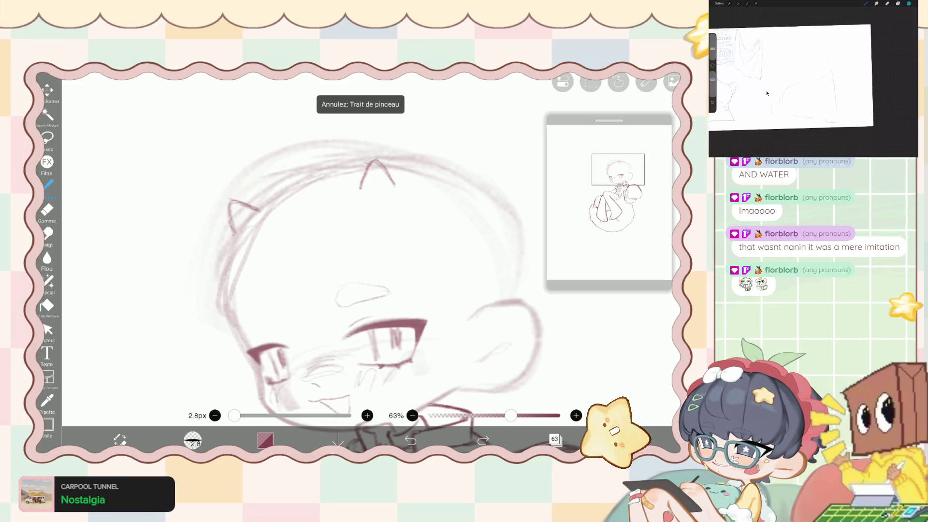
{"action": "left_click_drag", "start_coordinate": [327, 158], "coordinate": [366, 166]}
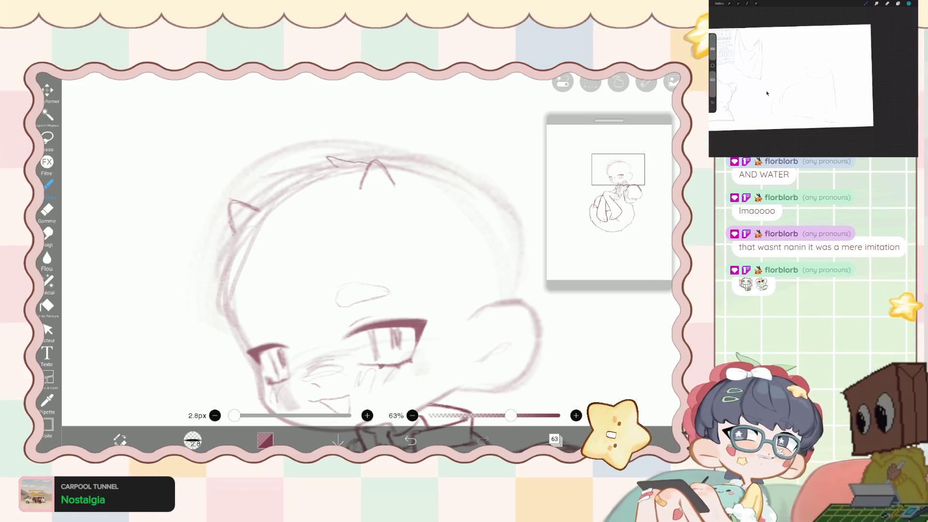
{"action": "left_click_drag", "start_coordinate": [258, 203], "coordinate": [333, 165]}
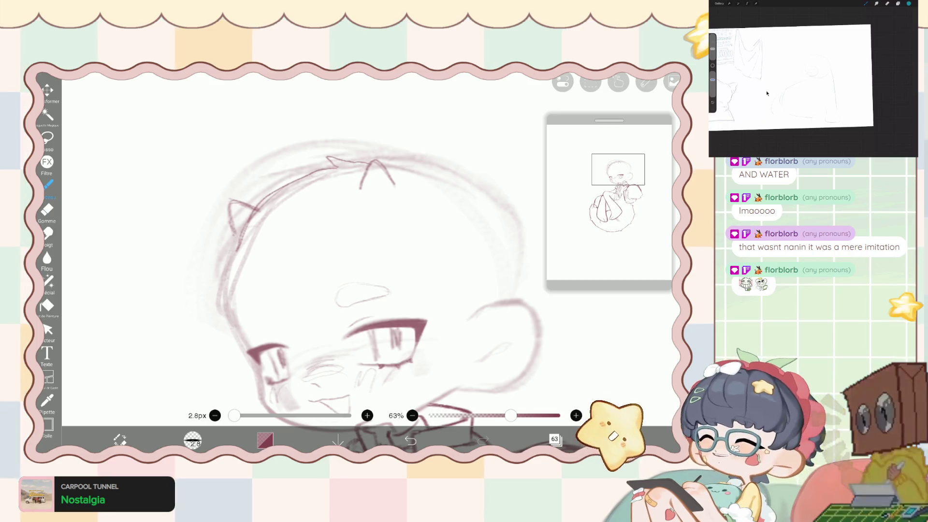
{"action": "scroll", "coordinate": [361, 270], "scroll_direction": "down", "scroll_amount": 5}
{"action": "scroll", "coordinate": [360, 271], "scroll_direction": "up", "scroll_amount": 3}
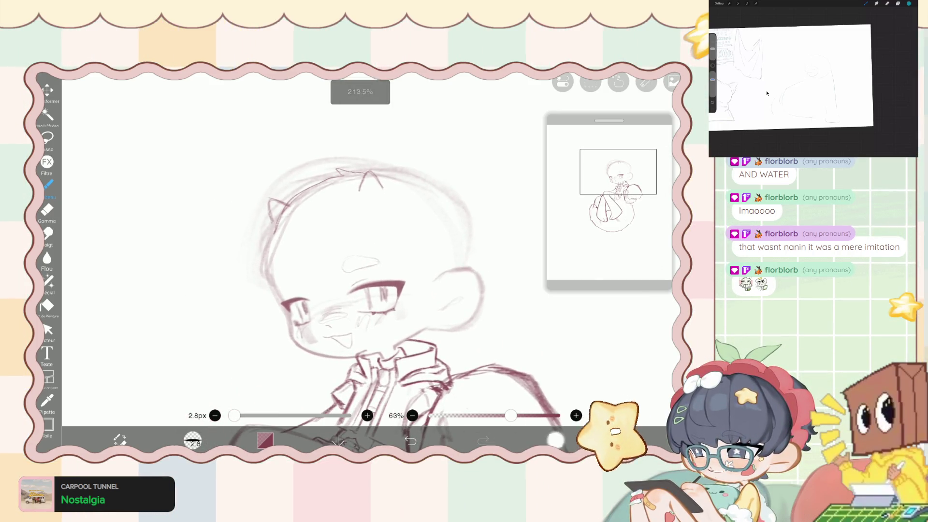
Fade the old sketch folder to 39% opacity and return to layer 63.
{"action": "left_click", "coordinate": [555, 439]}
{"action": "left_click", "coordinate": [604, 265]}
{"action": "left_click", "coordinate": [605, 303]}
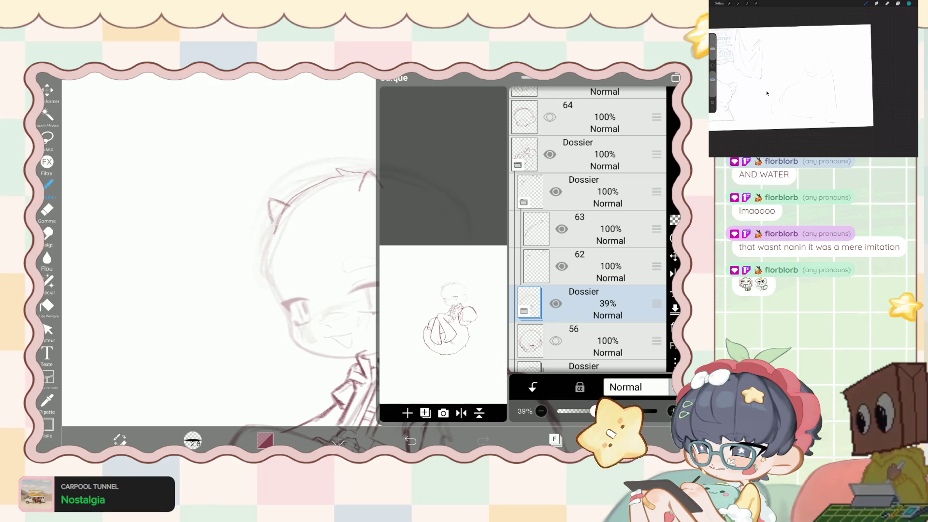
{"action": "left_click", "coordinate": [604, 229]}
{"action": "left_click", "coordinate": [556, 439]}
Redraw the forehead stroke and set the liquify pen to 268px.
{"action": "scroll", "coordinate": [360, 270], "scroll_direction": "up", "scroll_amount": 3}
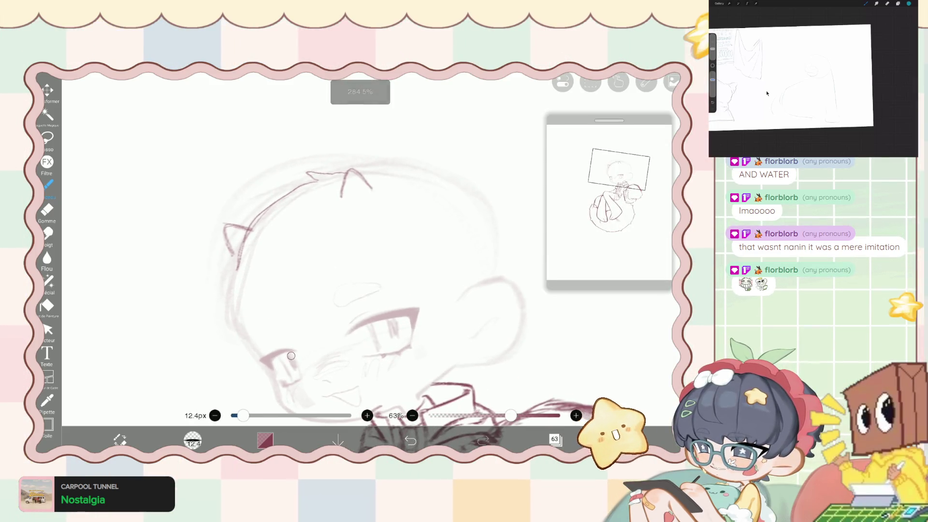
{"action": "scroll", "coordinate": [291, 355], "scroll_direction": "down", "scroll_amount": 3}
{"action": "key", "text": "e"}
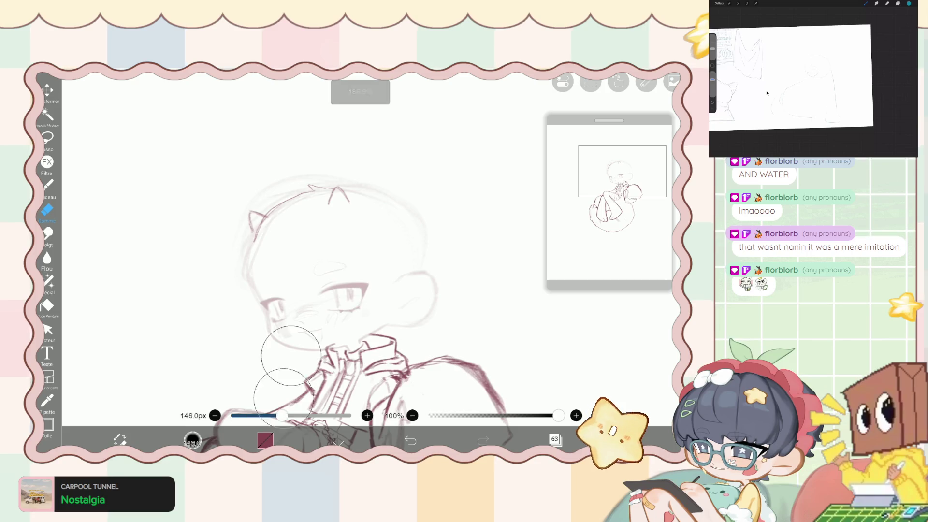
{"action": "key", "text": "b"}
{"action": "scroll", "coordinate": [286, 271], "scroll_direction": "up", "scroll_amount": 1}
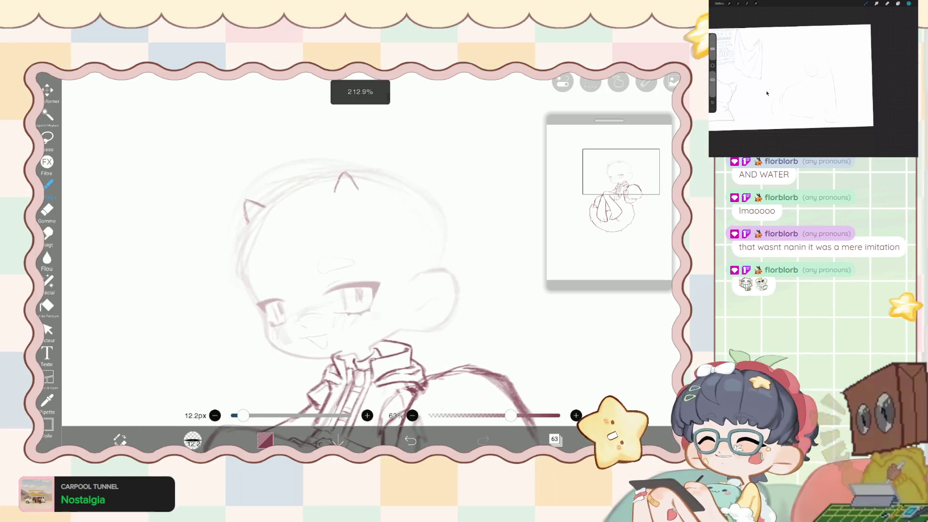
{"action": "scroll", "coordinate": [338, 249], "scroll_direction": "up", "scroll_amount": 1}
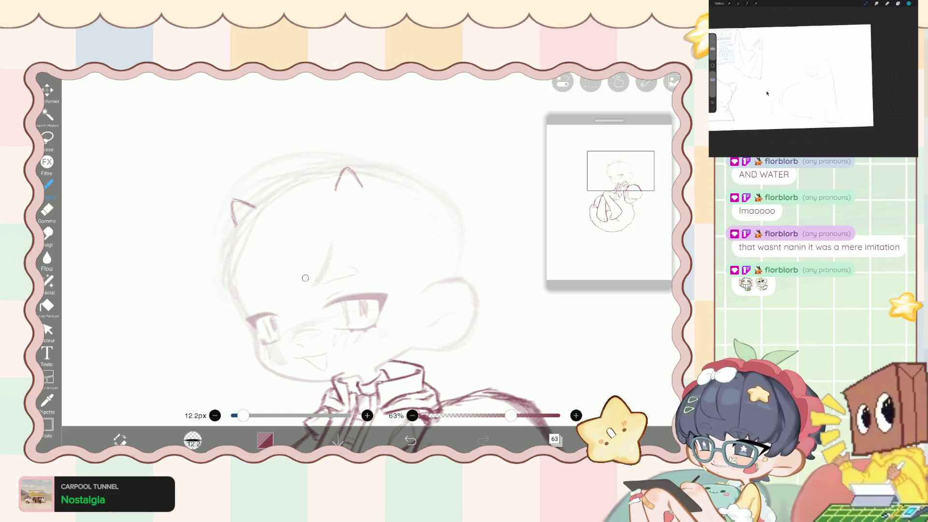
{"action": "key", "text": "ctrl+z"}
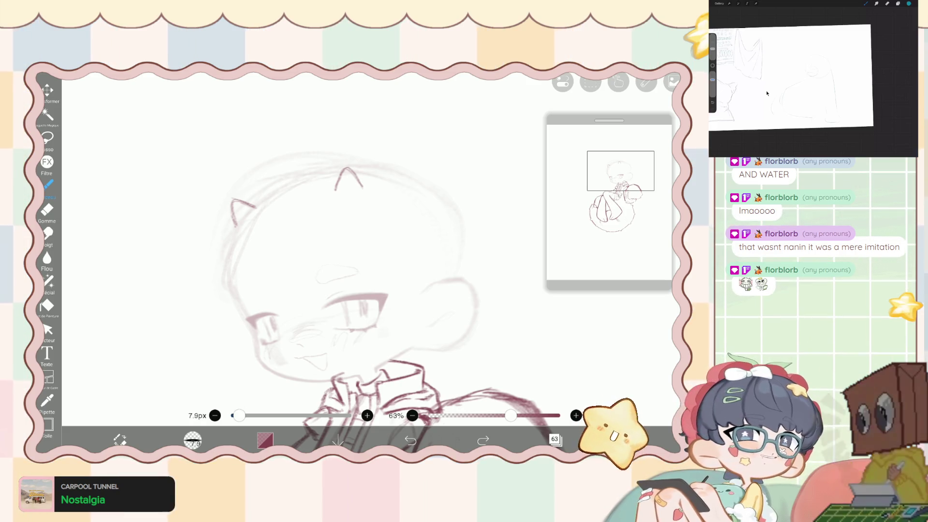
{"action": "left_click_drag", "start_coordinate": [329, 262], "coordinate": [325, 272]}
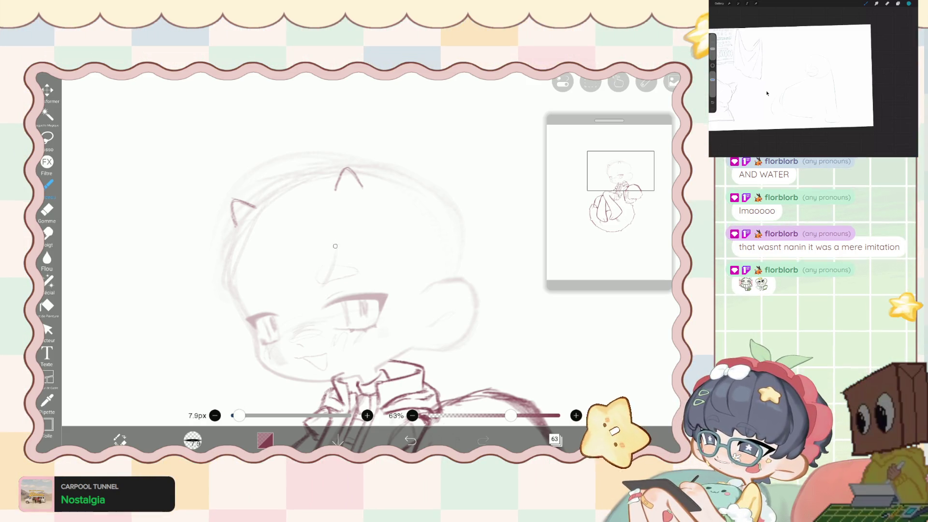
{"action": "scroll", "coordinate": [291, 314], "scroll_direction": "up", "scroll_amount": 3}
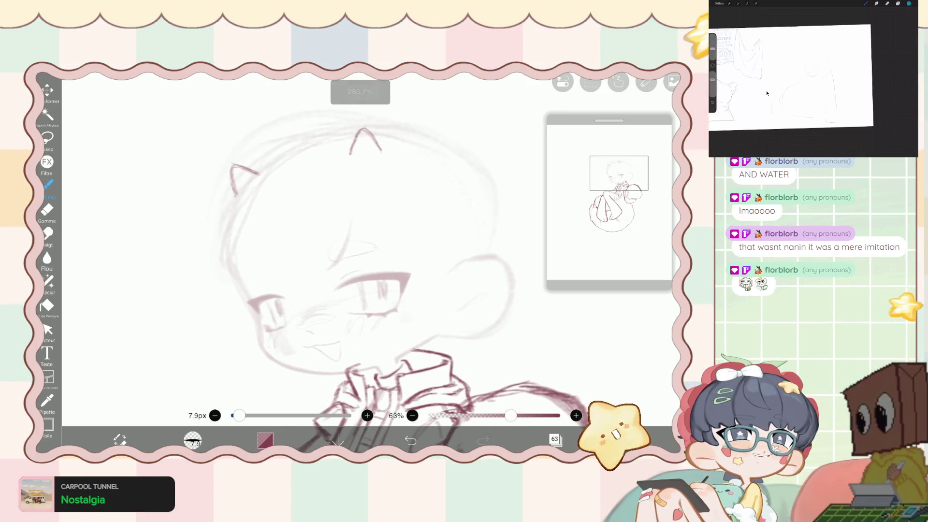
{"action": "left_click", "coordinate": [49, 281]}
{"action": "left_click_drag", "start_coordinate": [575, 398], "coordinate": [583, 399]}
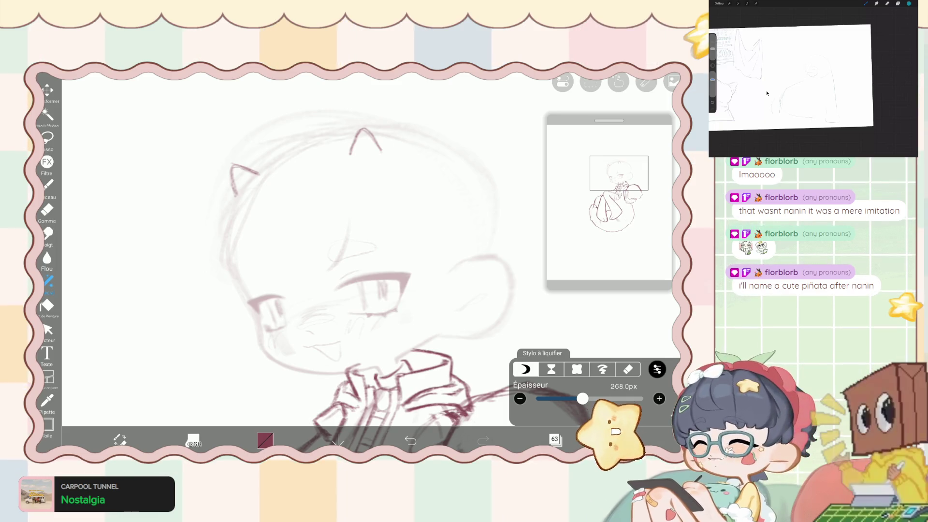
Zoom in on the face and switch to the eraser at 3.0px and 100% opacity.
{"action": "left_click", "coordinate": [49, 185]}
{"action": "scroll", "coordinate": [367, 271], "scroll_direction": "up", "scroll_amount": 2}
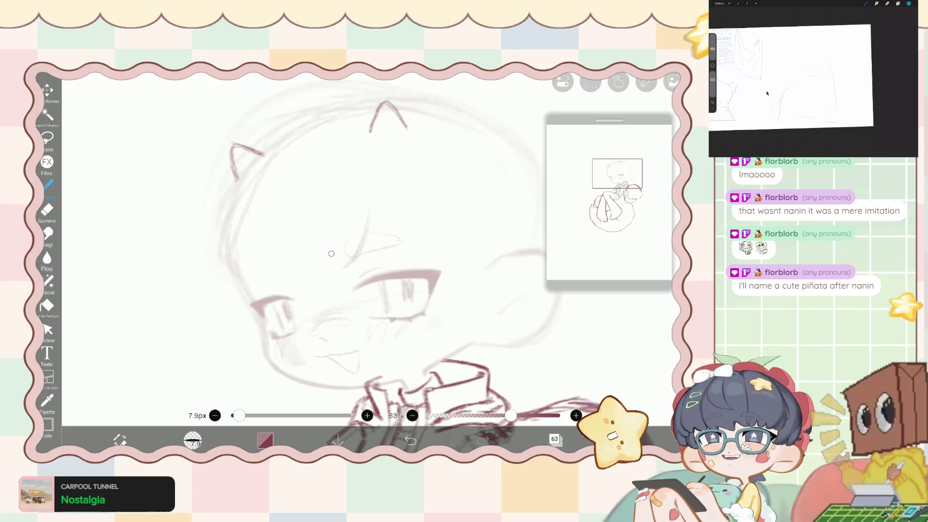
{"action": "scroll", "coordinate": [382, 271], "scroll_direction": "up", "scroll_amount": 2}
{"action": "scroll", "coordinate": [382, 270], "scroll_direction": "up", "scroll_amount": 1}
{"action": "scroll", "coordinate": [382, 271], "scroll_direction": "up", "scroll_amount": 1}
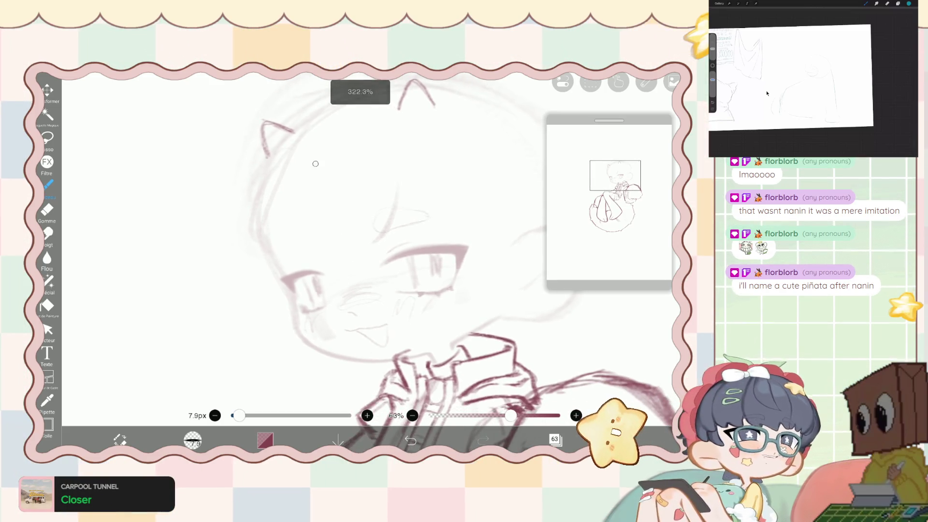
{"action": "scroll", "coordinate": [382, 271], "scroll_direction": "up", "scroll_amount": 1}
{"action": "scroll", "coordinate": [367, 254], "scroll_direction": "up", "scroll_amount": 1}
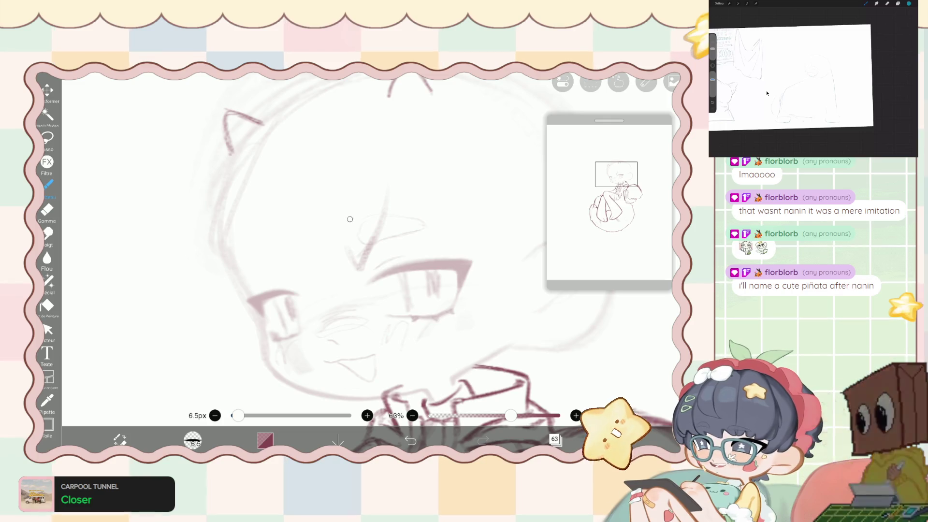
{"action": "key", "text": "e"}
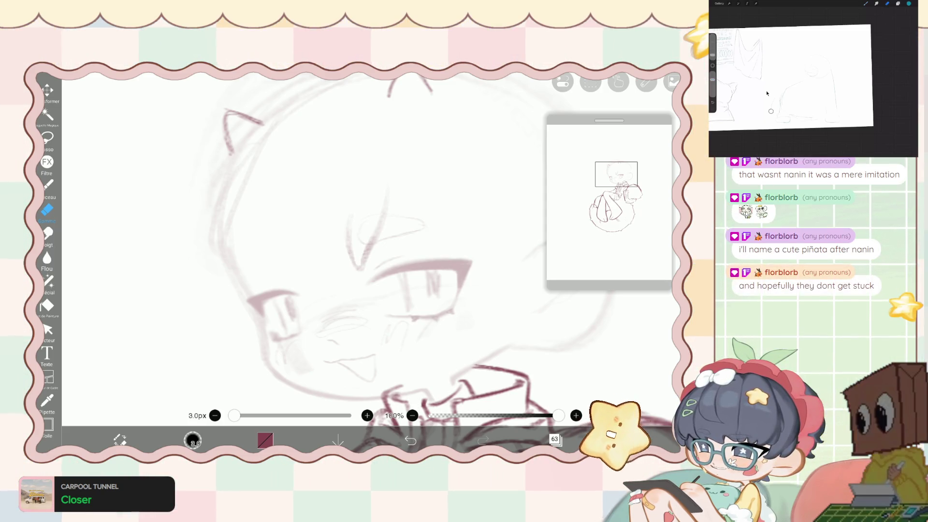
With the brush, sketch hair strands over the forehead and down the left cheek, undoing one stray stroke.
{"action": "key", "text": "b"}
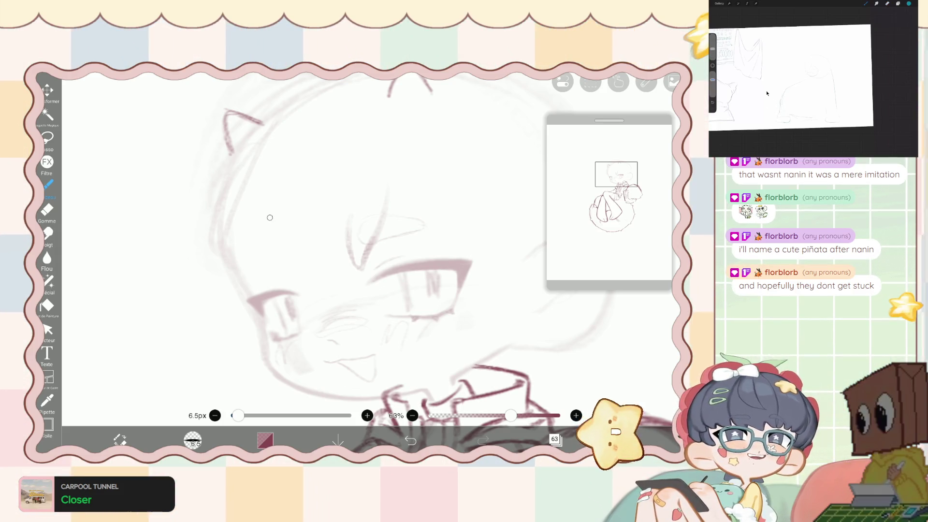
{"action": "left_click_drag", "start_coordinate": [248, 251], "coordinate": [242, 272]}
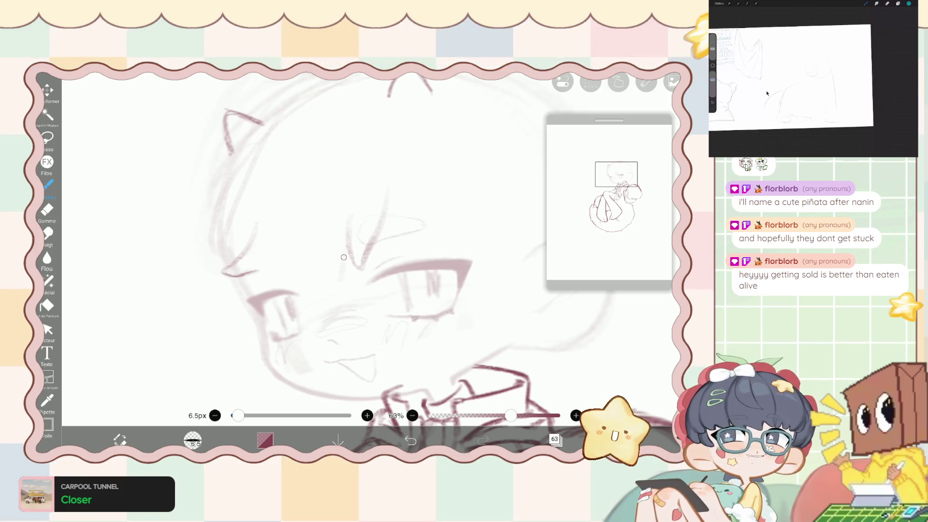
{"action": "key", "text": "ctrl+z"}
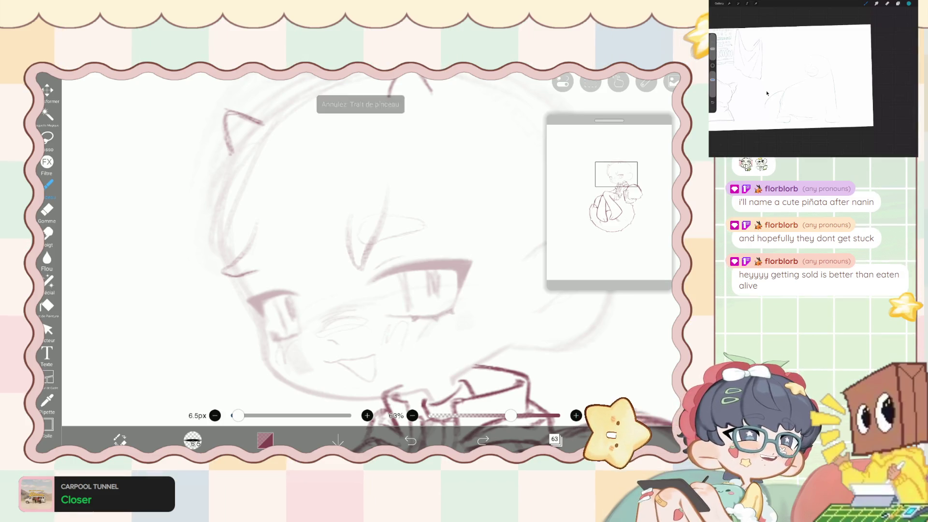
{"action": "left_click_drag", "start_coordinate": [389, 96], "coordinate": [431, 91]}
{"action": "mouse_move", "coordinate": [347, 264]}
{"action": "left_mouse_down"}
{"action": "mouse_move", "coordinate": [343, 280]}
{"action": "mouse_move", "coordinate": [352, 283]}
{"action": "left_mouse_up"}
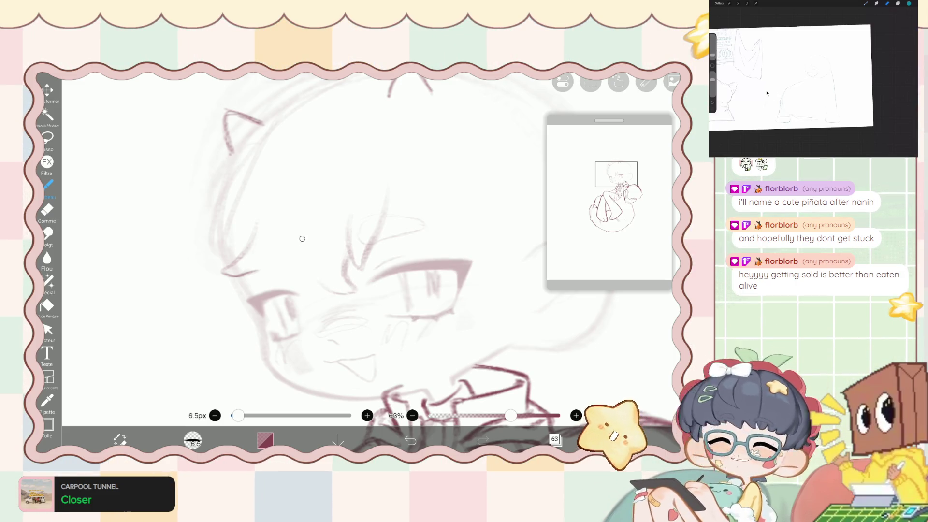
{"action": "left_click_drag", "start_coordinate": [306, 253], "coordinate": [335, 291]}
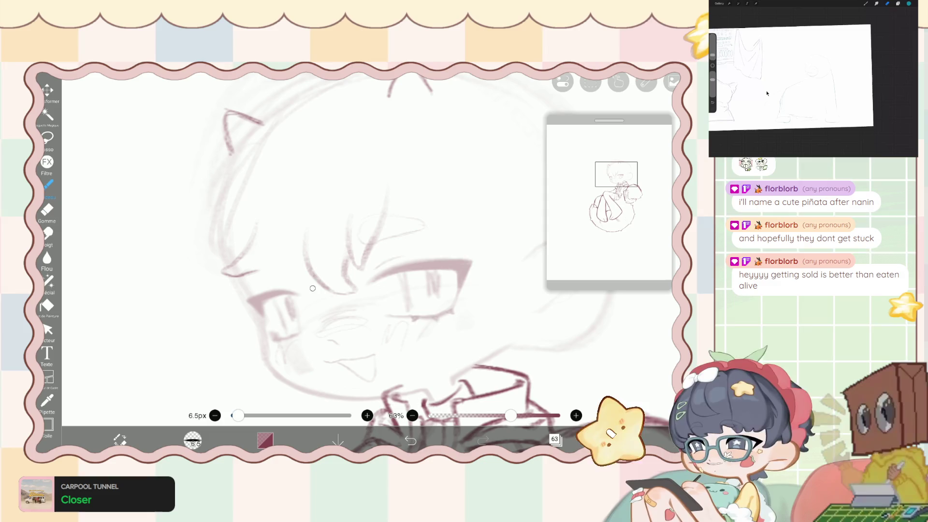
{"action": "left_click_drag", "start_coordinate": [310, 312], "coordinate": [317, 286]}
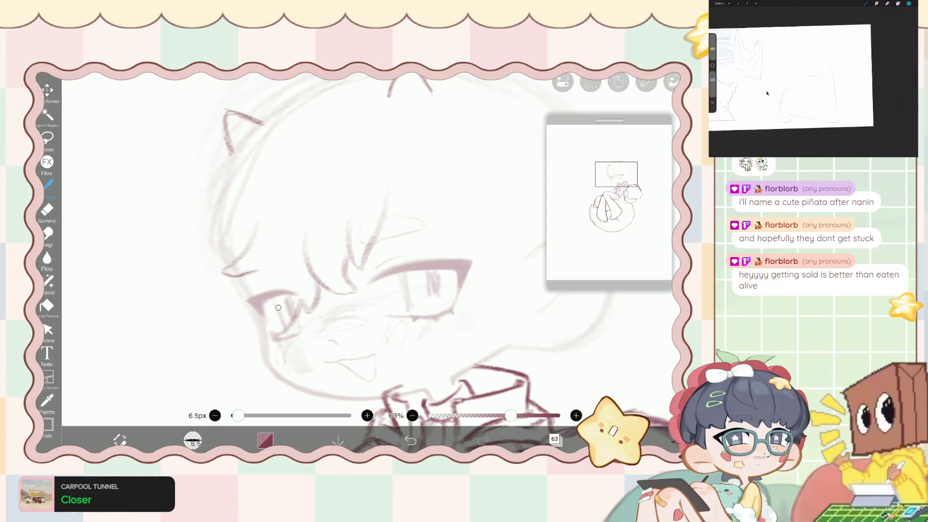
{"action": "left_click_drag", "start_coordinate": [274, 337], "coordinate": [274, 295]}
{"action": "scroll", "coordinate": [265, 268], "scroll_direction": "down", "scroll_amount": 5}
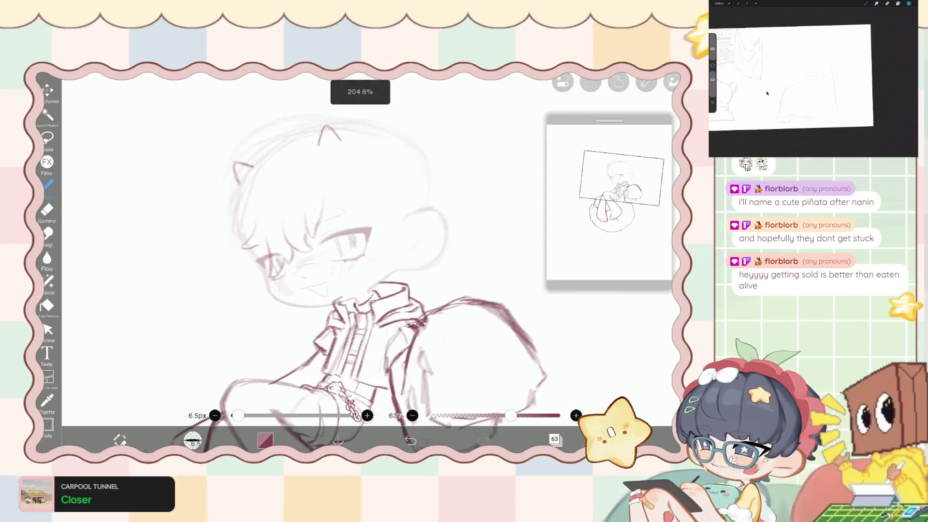
Undo the last stroke and draw a faint line down the left cheek.
{"action": "scroll", "coordinate": [367, 252], "scroll_direction": "up", "scroll_amount": 2}
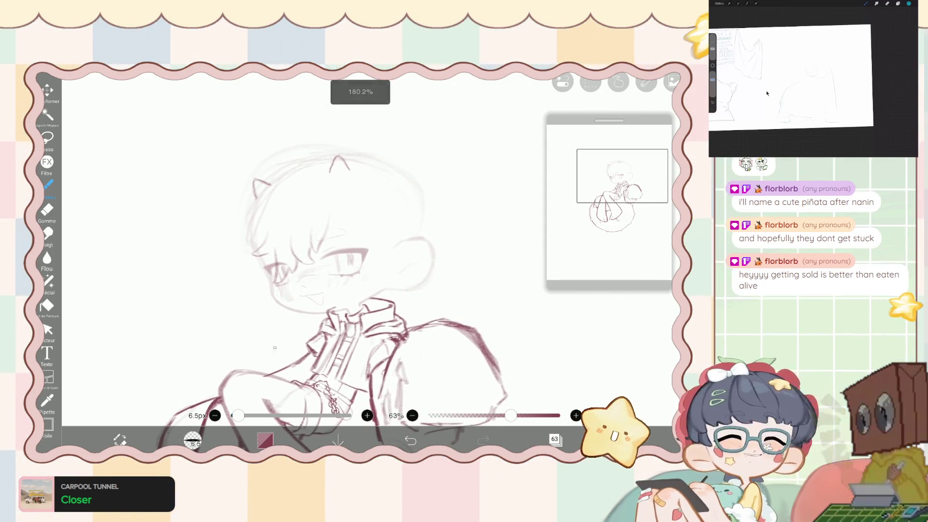
{"action": "scroll", "coordinate": [367, 251], "scroll_direction": "up", "scroll_amount": 2}
{"action": "scroll", "coordinate": [367, 251], "scroll_direction": "up", "scroll_amount": 3}
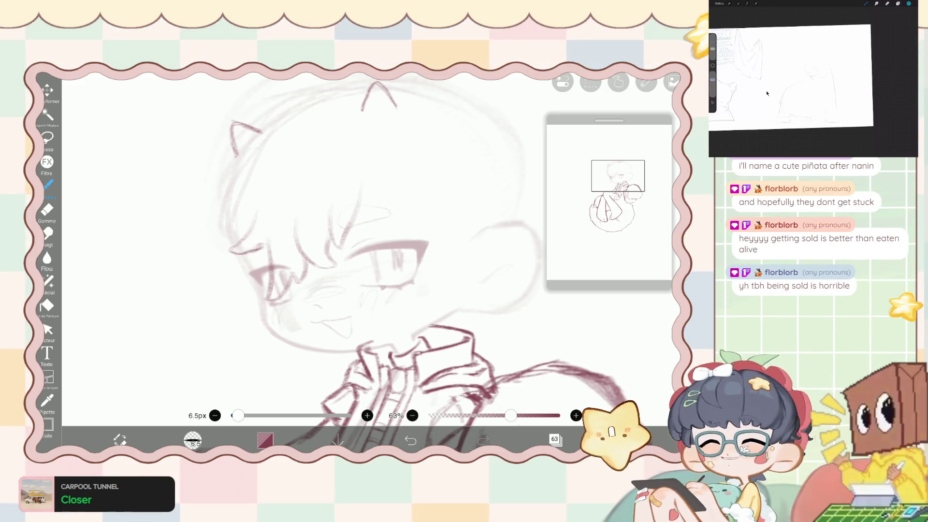
{"action": "scroll", "coordinate": [258, 246], "scroll_direction": "up", "scroll_amount": 1}
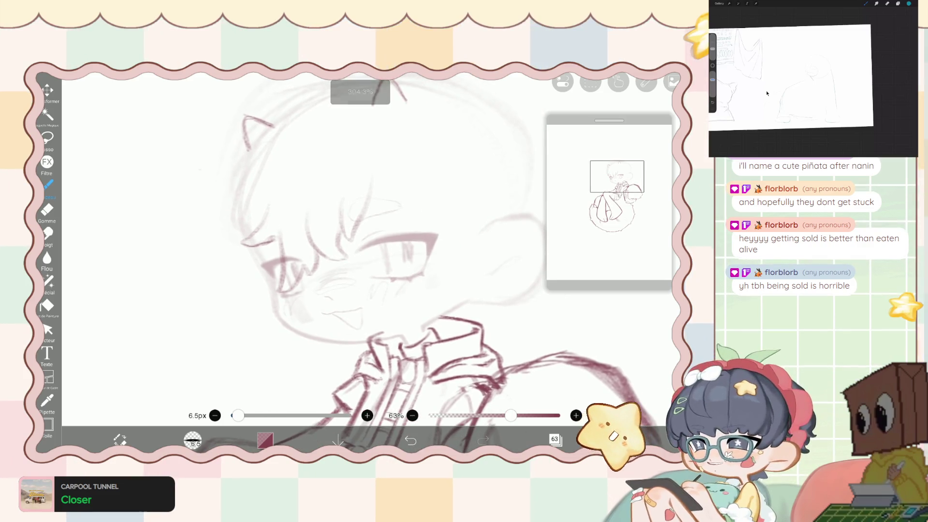
{"action": "key", "text": "ctrl+z"}
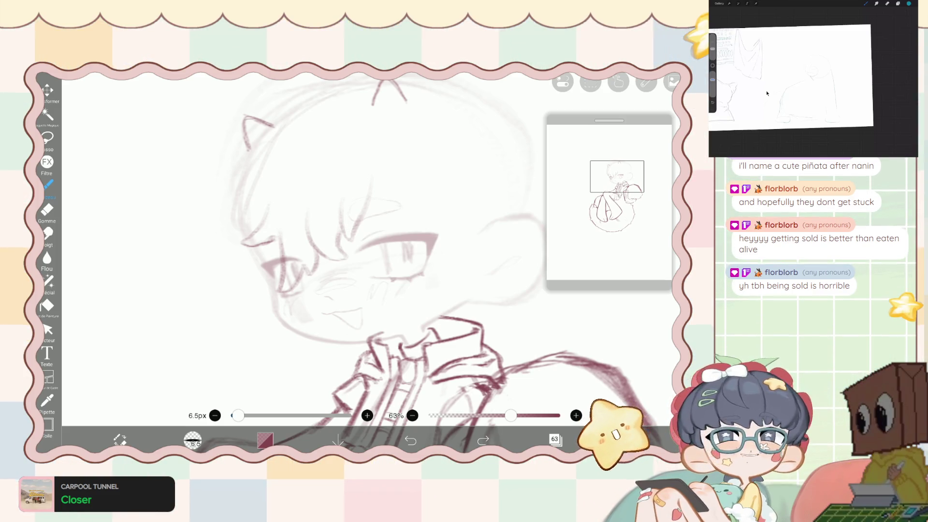
{"action": "scroll", "coordinate": [367, 271], "scroll_direction": "down", "scroll_amount": 2}
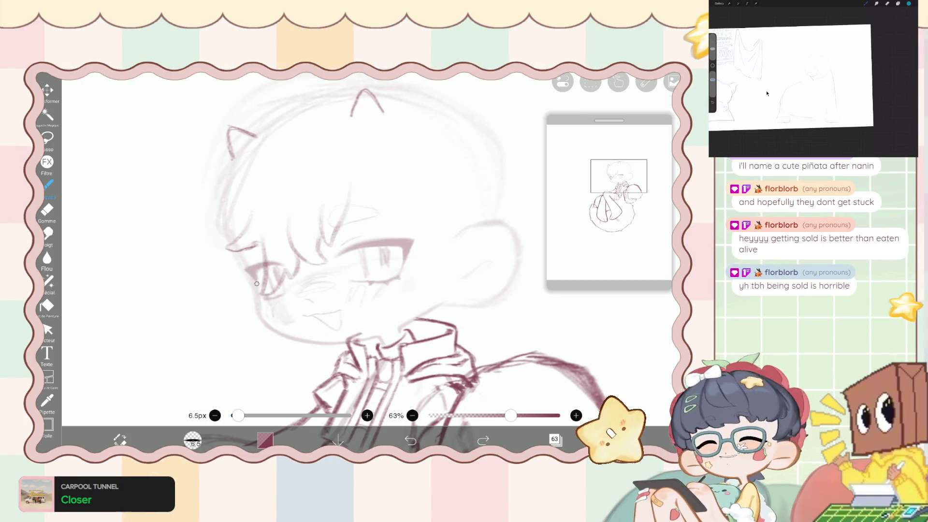
{"action": "left_click_drag", "start_coordinate": [268, 294], "coordinate": [274, 313]}
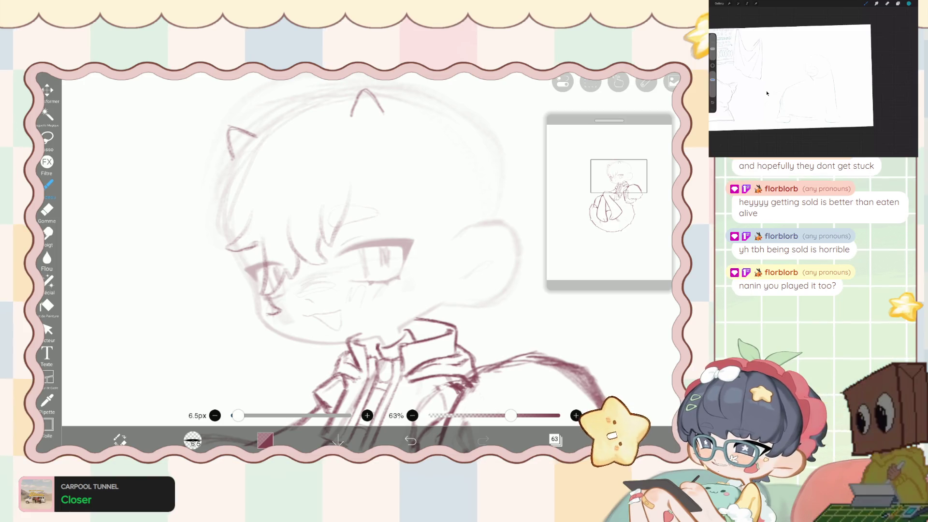
Narrow the liquify pen to 88px, then undo and redraw the pointed ear atop the head.
{"action": "left_click", "coordinate": [47, 280]}
{"action": "left_click_drag", "start_coordinate": [583, 399], "coordinate": [562, 399]}
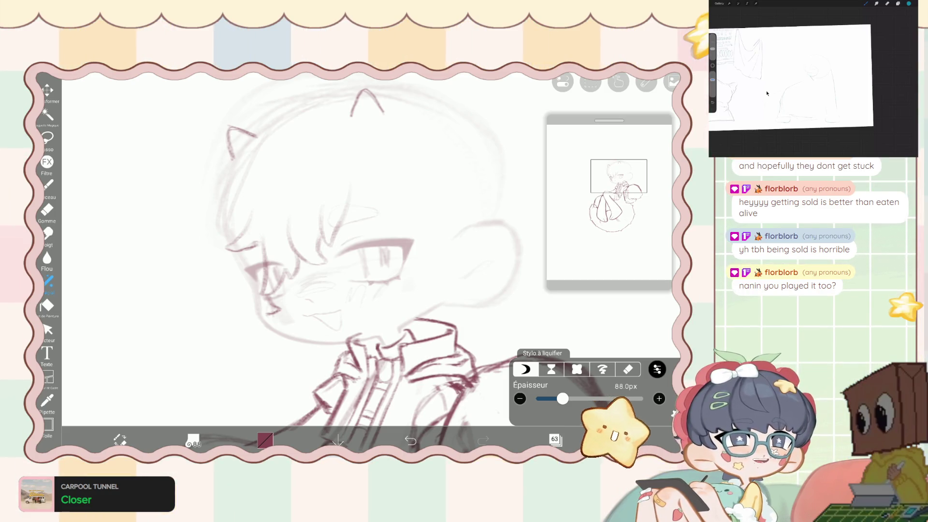
{"action": "left_click", "coordinate": [49, 184]}
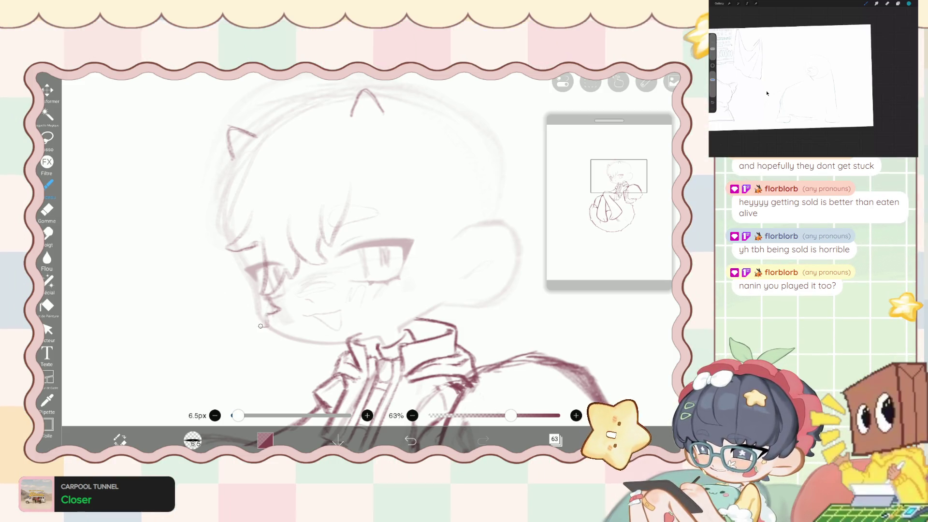
{"action": "key", "text": "ctrl+z"}
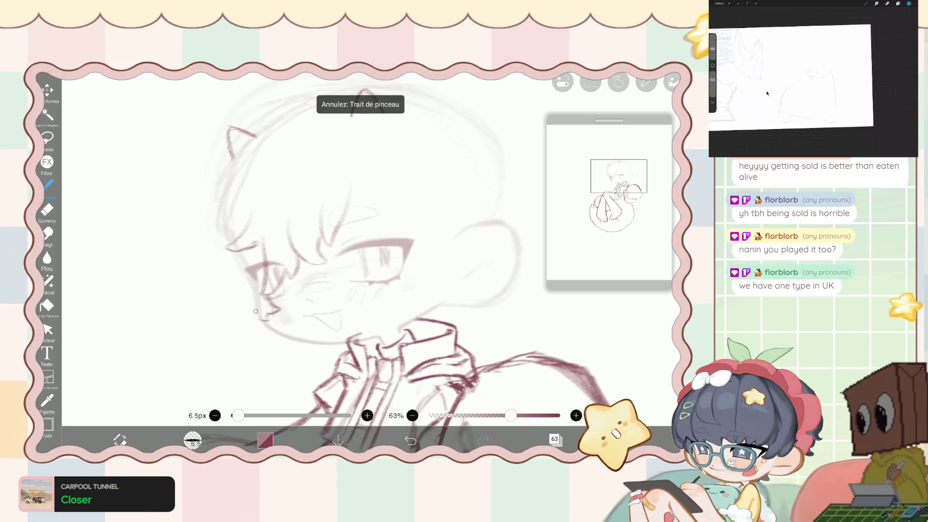
{"action": "left_click_drag", "start_coordinate": [351, 116], "coordinate": [383, 113]}
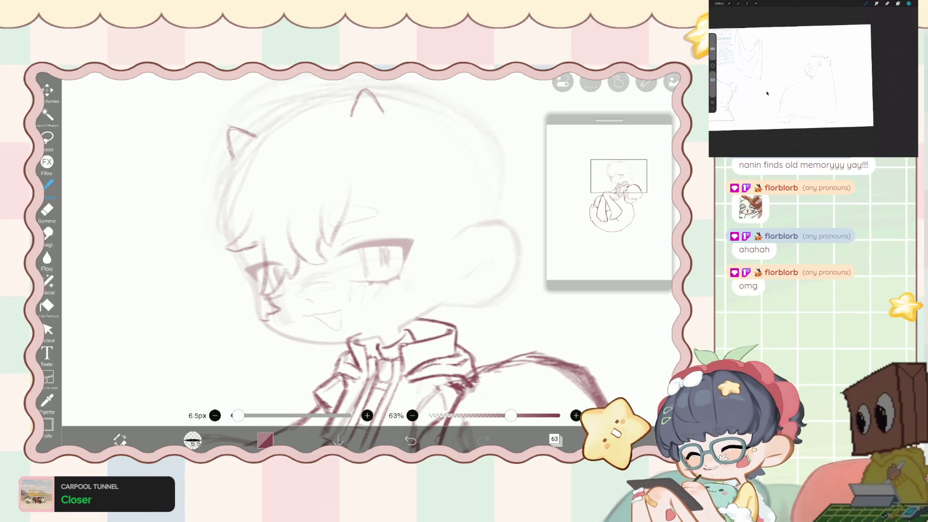
Draw a firmer brush line along the left cheek and chin, then switch to the eraser.
{"action": "scroll", "coordinate": [368, 252], "scroll_direction": "up", "scroll_amount": 2}
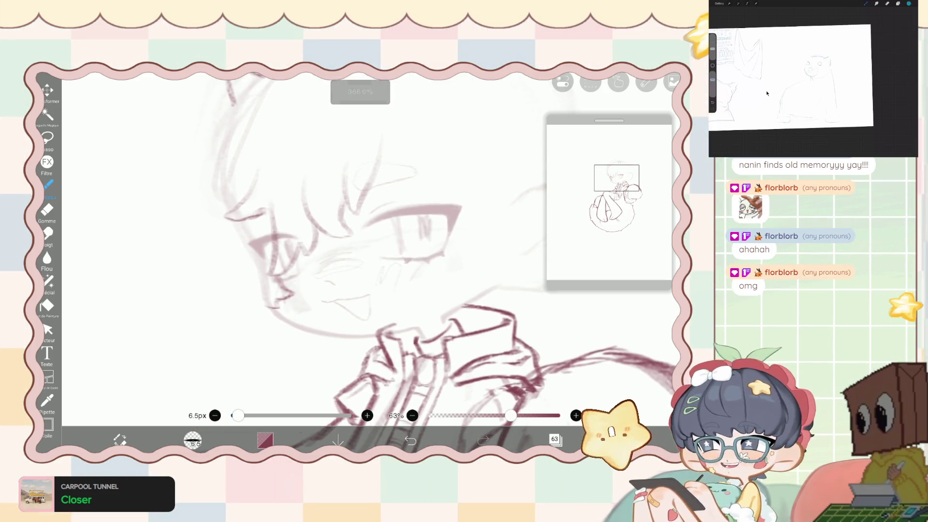
{"action": "scroll", "coordinate": [368, 251], "scroll_direction": "down", "scroll_amount": 1}
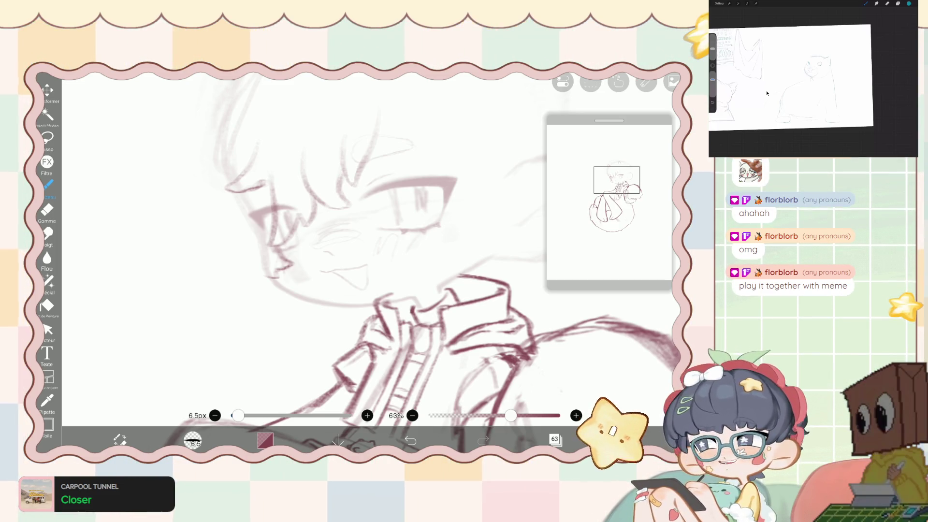
{"action": "scroll", "coordinate": [367, 252], "scroll_direction": "up", "scroll_amount": 3}
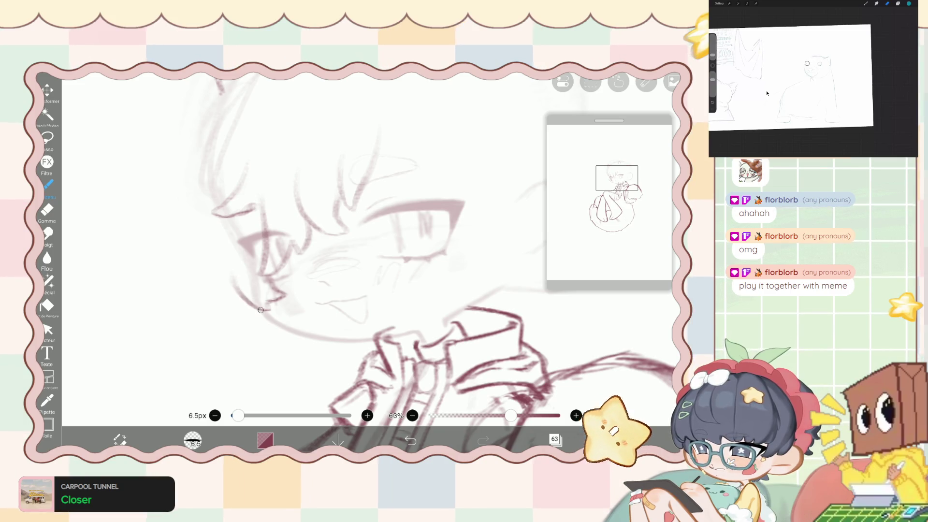
{"action": "left_click_drag", "start_coordinate": [235, 285], "coordinate": [268, 308]}
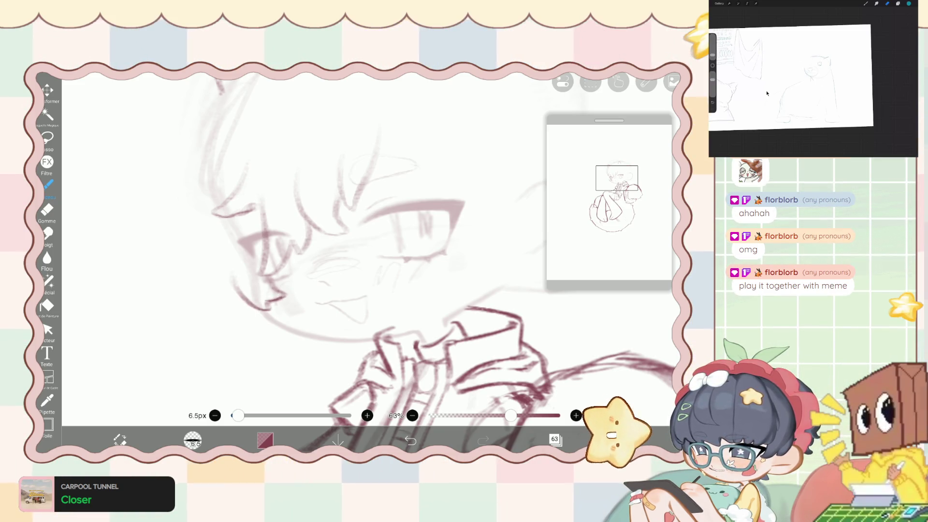
{"action": "key", "text": "e"}
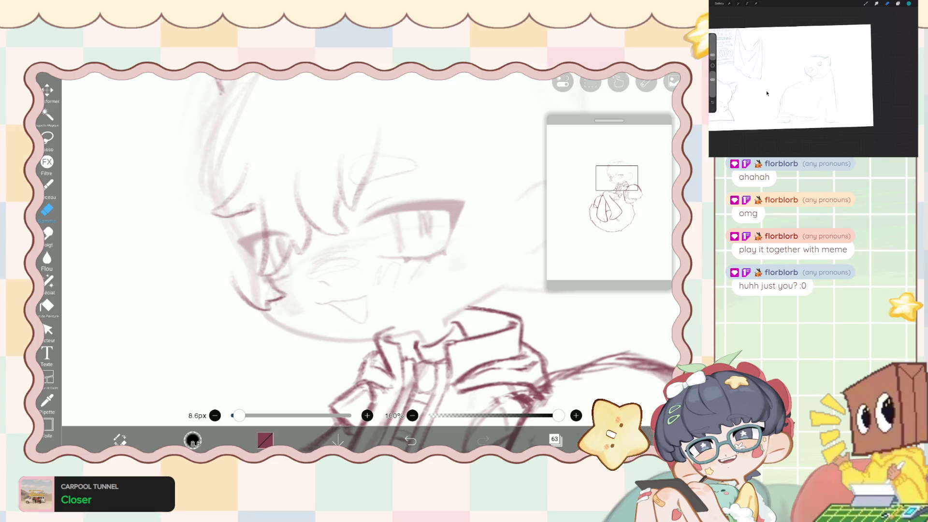
Erase part of the cheek line with a 4.7px eraser, then redraw the left jaw stroke with the brush.
{"action": "key", "text": "ctrl+z"}
{"action": "key", "text": "bracketleft"}
{"action": "key", "text": "bracketleft"}
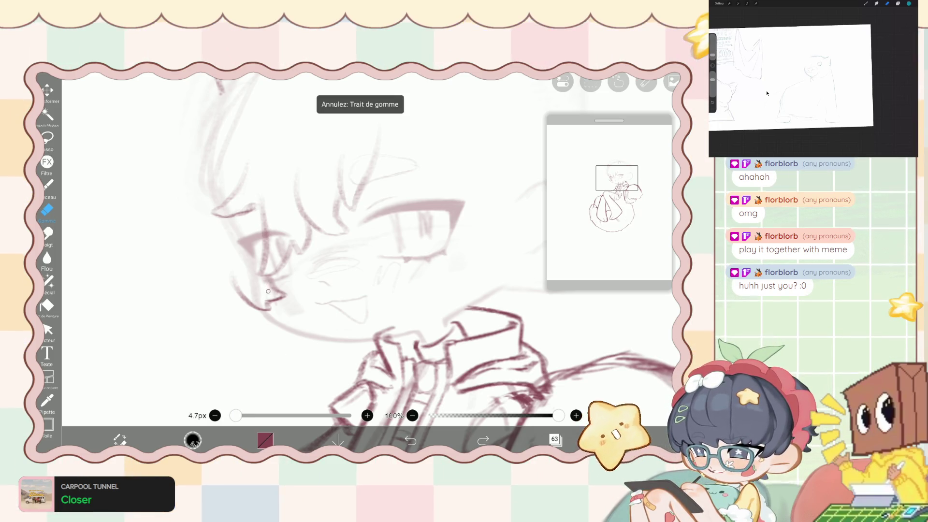
{"action": "left_click_drag", "start_coordinate": [270, 290], "coordinate": [278, 284]}
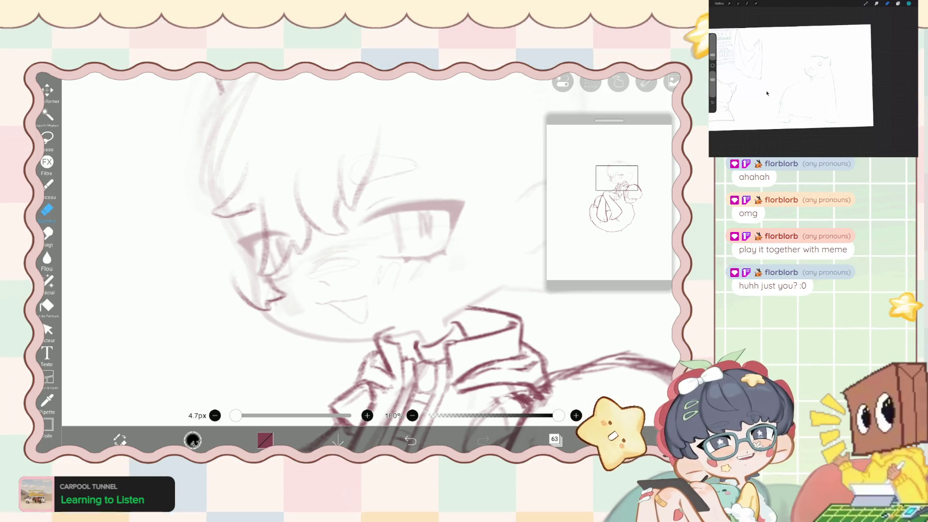
{"action": "key", "text": "b"}
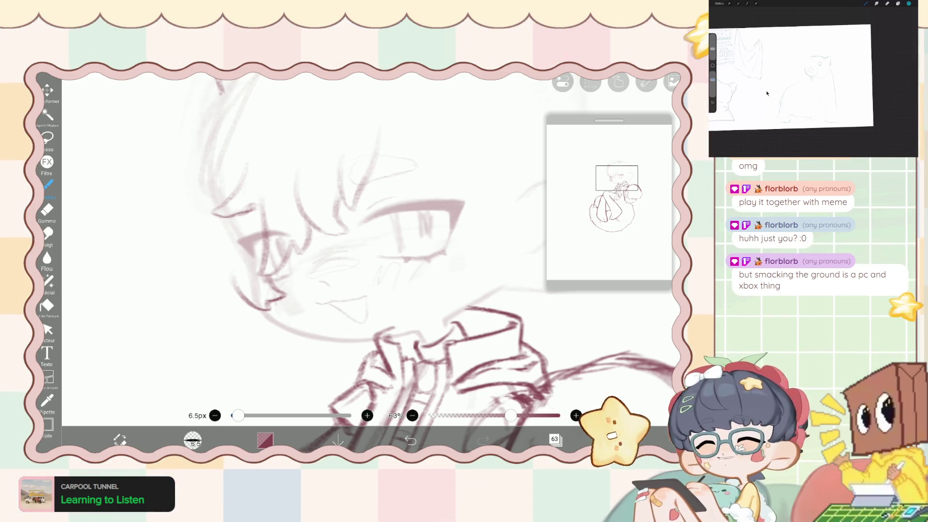
{"action": "key", "text": "ctrl+z"}
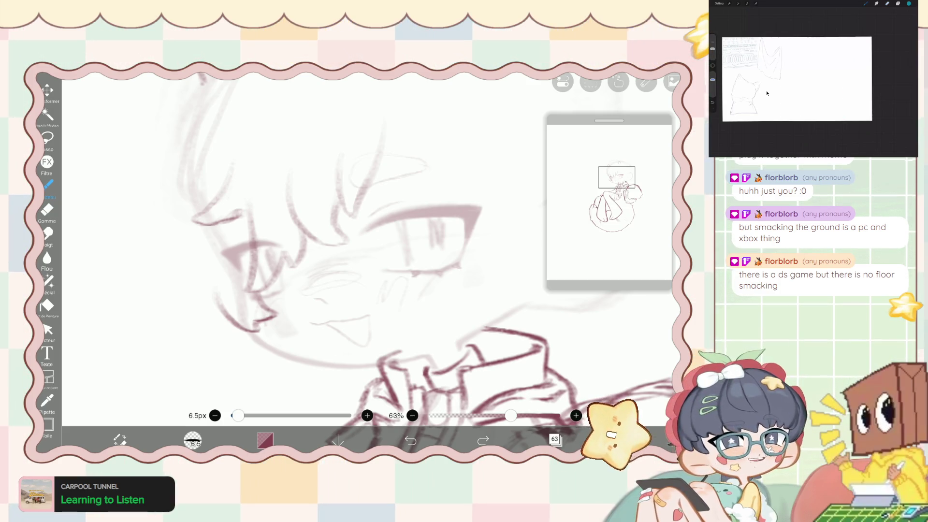
{"action": "mouse_move", "coordinate": [208, 288]}
{"action": "left_mouse_down"}
{"action": "mouse_move", "coordinate": [226, 316]}
{"action": "mouse_move", "coordinate": [209, 283]}
{"action": "mouse_move", "coordinate": [197, 300]}
{"action": "left_mouse_up"}
Touch up lines around the eye, alternating between the 3.2px eraser and the 6.5px brush.
{"action": "left_click", "coordinate": [47, 210]}
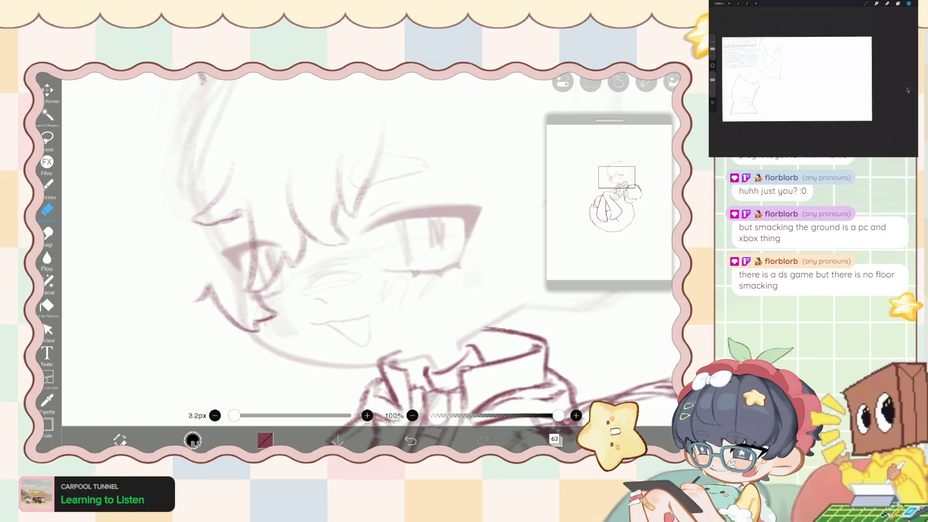
{"action": "scroll", "coordinate": [339, 242], "scroll_direction": "down", "scroll_amount": 3}
{"action": "scroll", "coordinate": [338, 242], "scroll_direction": "up", "scroll_amount": 5}
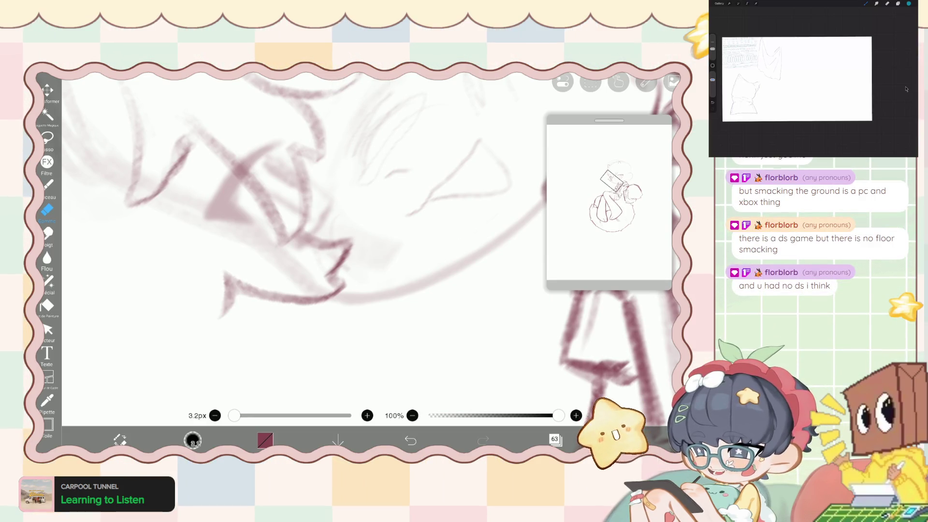
{"action": "scroll", "coordinate": [339, 242], "scroll_direction": "down", "scroll_amount": 3}
{"action": "left_click", "coordinate": [47, 184]}
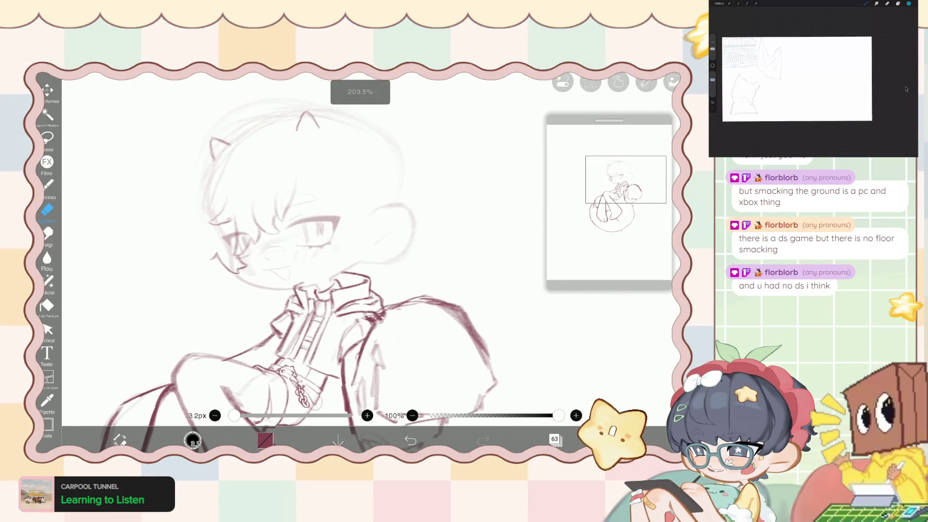
Zoom in on the hair and trim line art with the eraser, now at 6.8px.
{"action": "scroll", "coordinate": [338, 242], "scroll_direction": "up", "scroll_amount": 2}
{"action": "scroll", "coordinate": [339, 242], "scroll_direction": "up", "scroll_amount": 1}
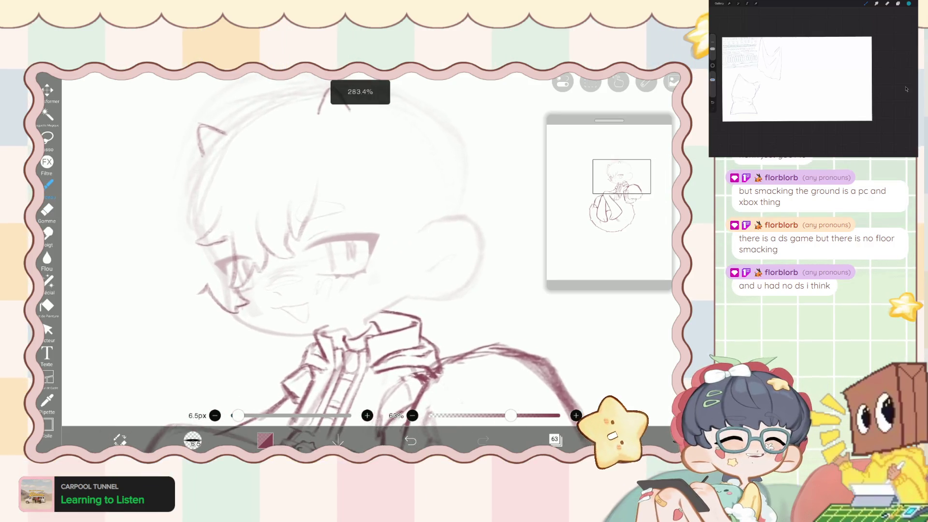
{"action": "scroll", "coordinate": [338, 241], "scroll_direction": "up", "scroll_amount": 2}
{"action": "scroll", "coordinate": [339, 266], "scroll_direction": "up", "scroll_amount": 1}
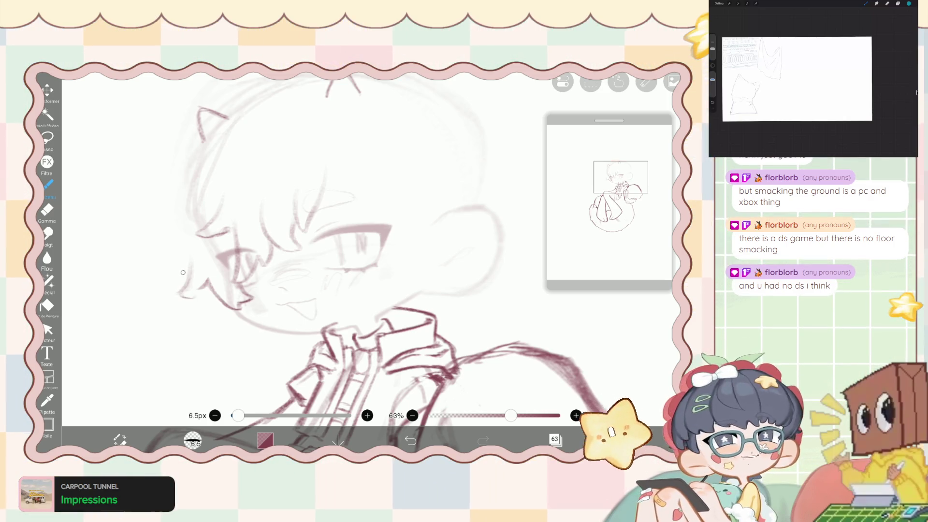
{"action": "scroll", "coordinate": [338, 242], "scroll_direction": "up", "scroll_amount": 5}
{"action": "key", "text": "e"}
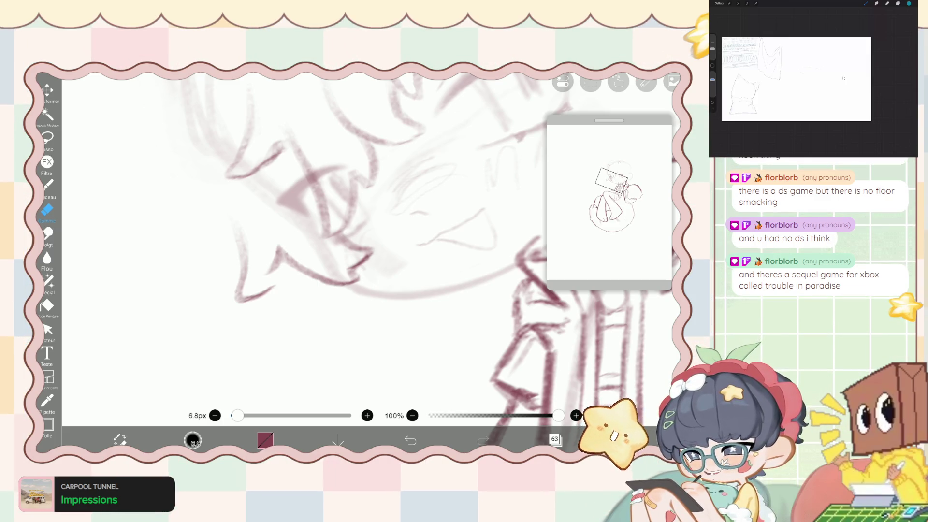
{"action": "scroll", "coordinate": [314, 218], "scroll_direction": "up", "scroll_amount": 5}
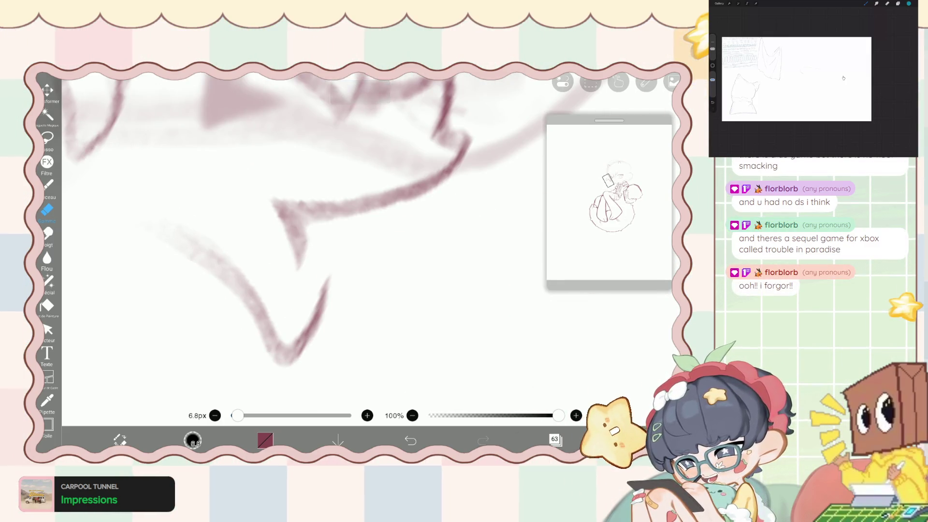
{"action": "scroll", "coordinate": [368, 241], "scroll_direction": "down", "scroll_amount": 5}
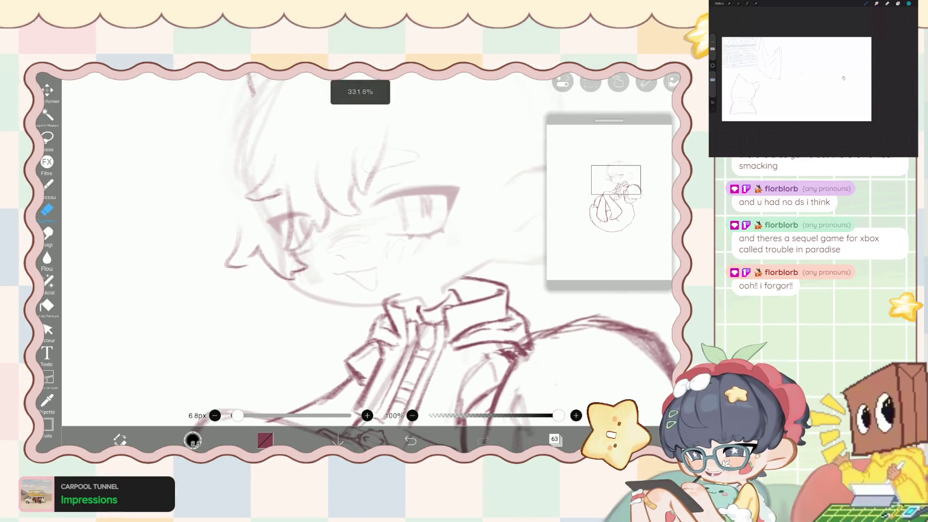
{"action": "scroll", "coordinate": [387, 290], "scroll_direction": "up", "scroll_amount": 1}
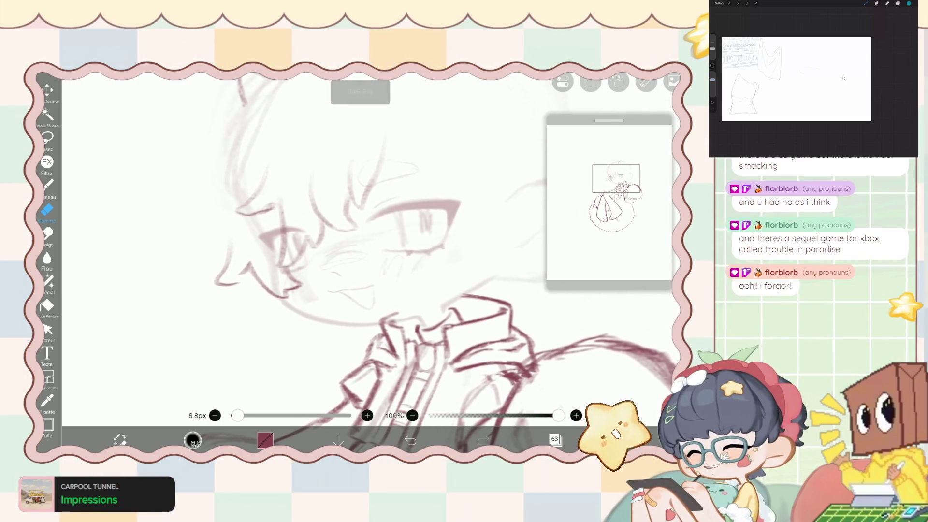
Lasso the hair strand by the left cheek and shift it a few pixels right, comparing with undo/redo.
{"action": "left_click", "coordinate": [47, 137]}
{"action": "left_click_drag", "start_coordinate": [240, 226], "coordinate": [241, 259]}
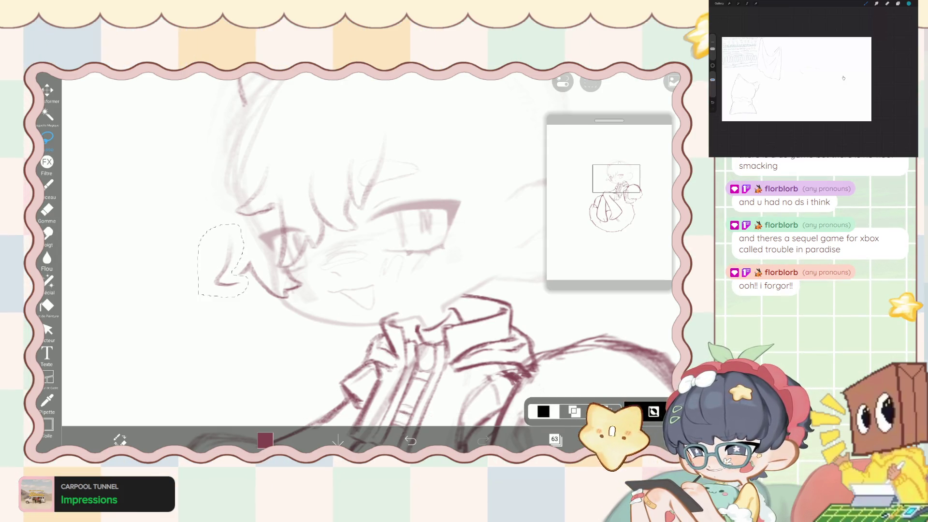
{"action": "left_click", "coordinate": [47, 89]}
{"action": "left_click", "coordinate": [519, 412]}
{"action": "left_click", "coordinate": [519, 442]}
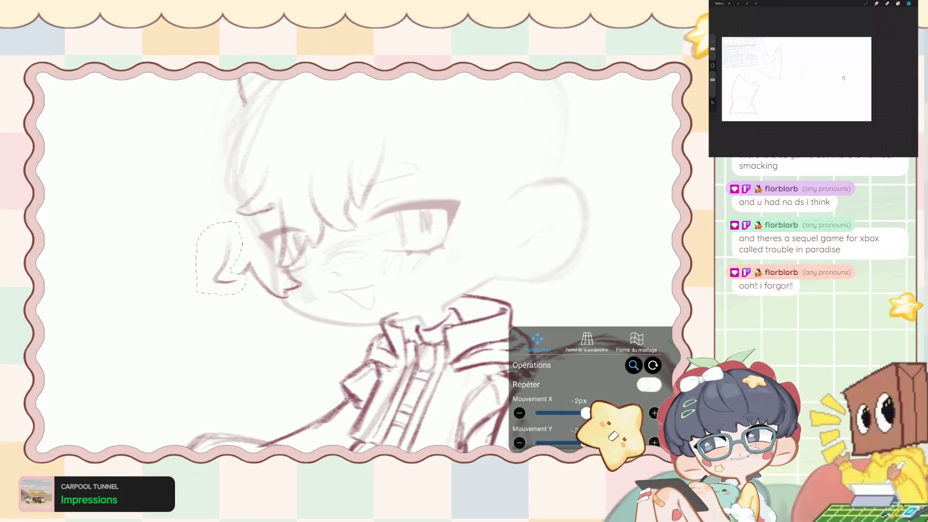
{"action": "left_click_drag", "start_coordinate": [220, 259], "coordinate": [221, 259]}
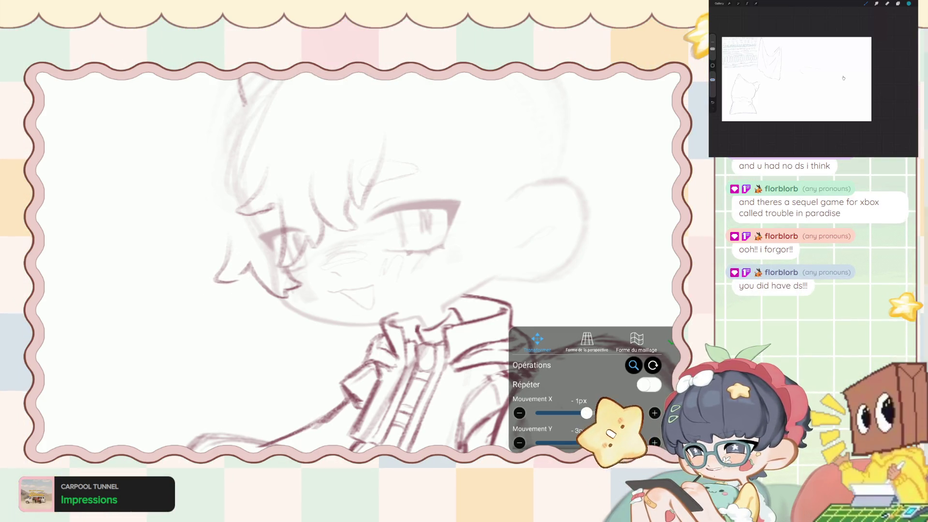
{"action": "key", "text": "ctrl+z"}
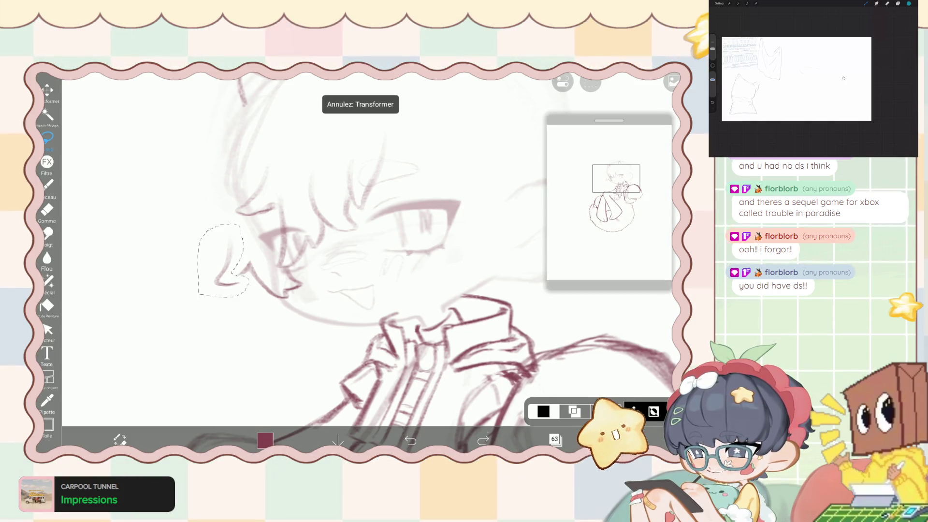
{"action": "left_click", "coordinate": [483, 441]}
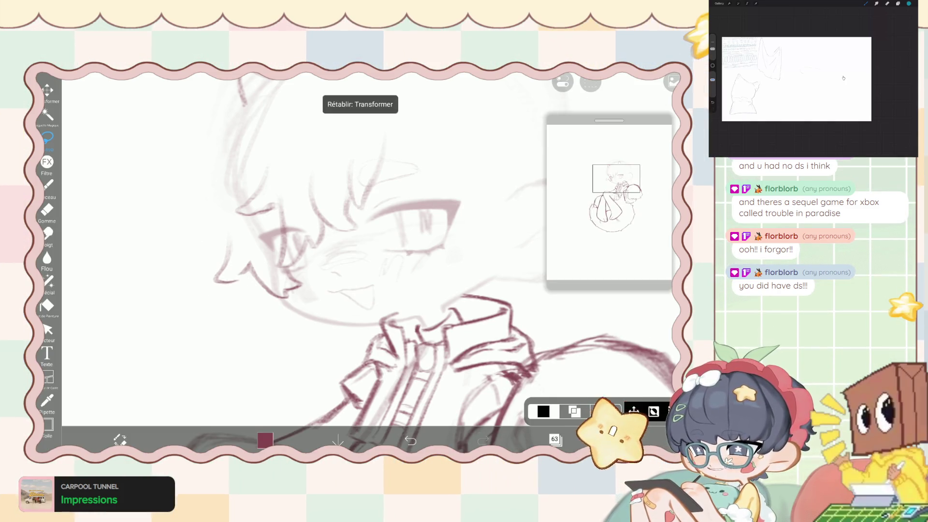
{"action": "left_click", "coordinate": [47, 185]}
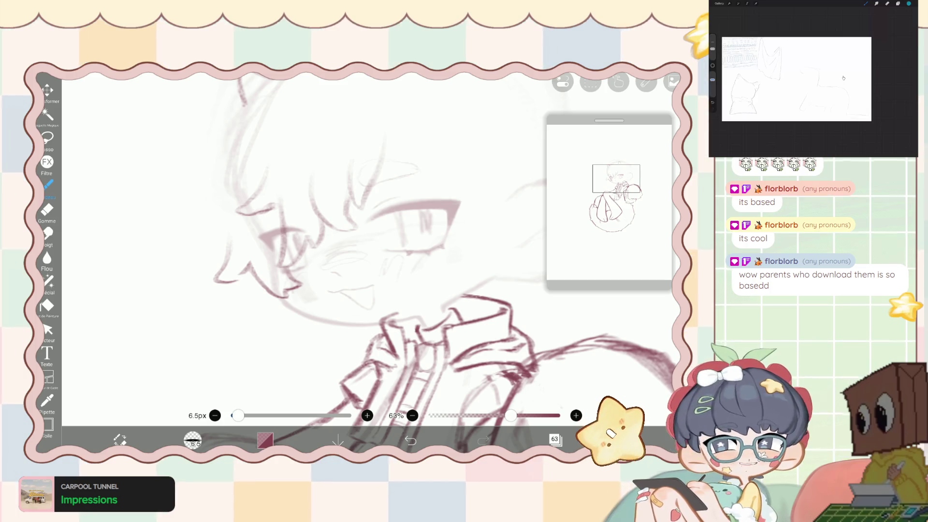
Zoom in and out to frame the blank area beside the chibi's face.
{"action": "scroll", "coordinate": [368, 242], "scroll_direction": "up", "scroll_amount": 2}
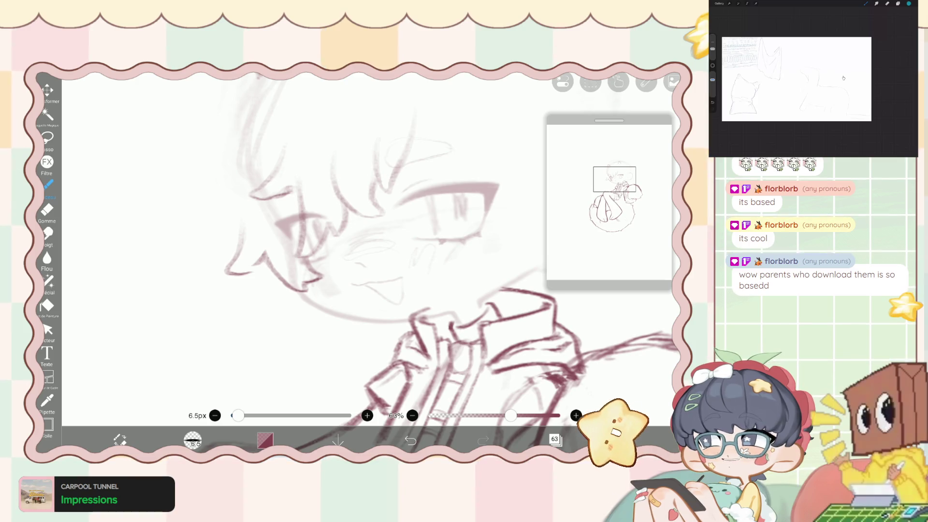
{"action": "scroll", "coordinate": [368, 242], "scroll_direction": "down", "scroll_amount": 1}
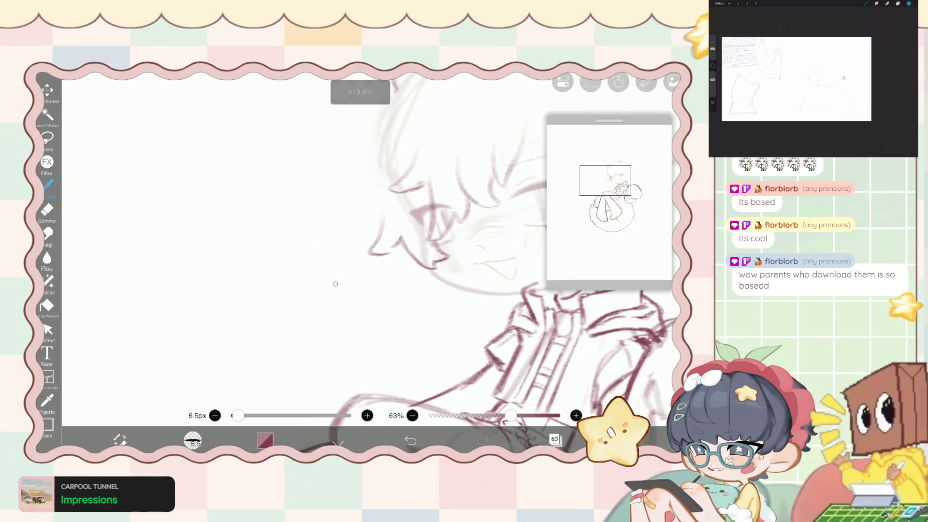
Draw a curved line beside the face, then undo recent strokes and restore the cleared selection.
{"action": "left_click_drag", "start_coordinate": [334, 283], "coordinate": [185, 261]}
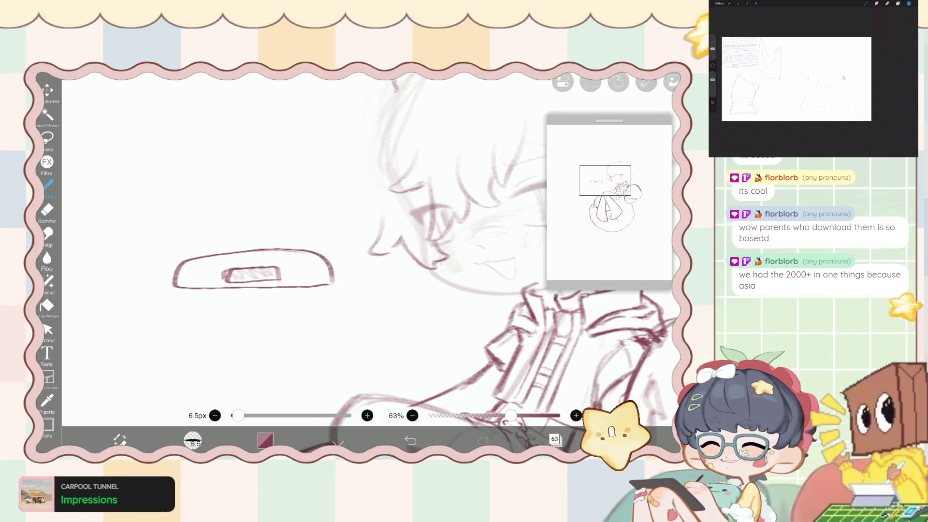
{"action": "left_click", "coordinate": [410, 441]}
{"action": "left_click", "coordinate": [411, 440]}
{"action": "left_click", "coordinate": [411, 440]}
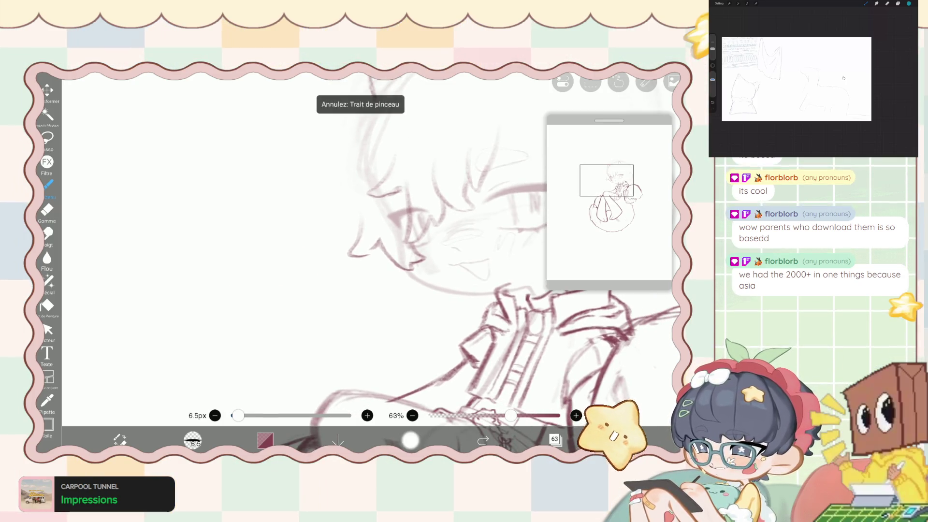
{"action": "left_click", "coordinate": [410, 440]}
{"action": "left_click", "coordinate": [483, 440]}
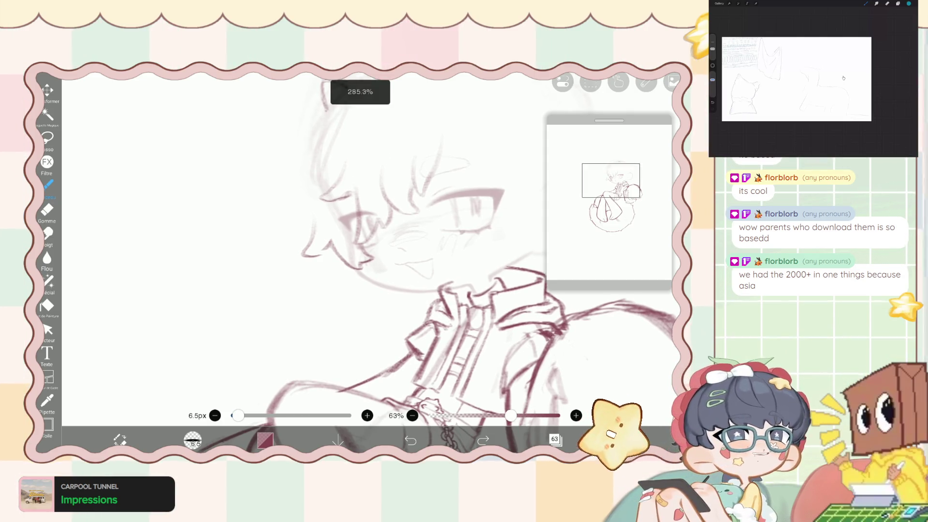
Undo two more strokes and try a short hair line near the eye, then undo it.
{"action": "scroll", "coordinate": [367, 251], "scroll_direction": "up", "scroll_amount": 3}
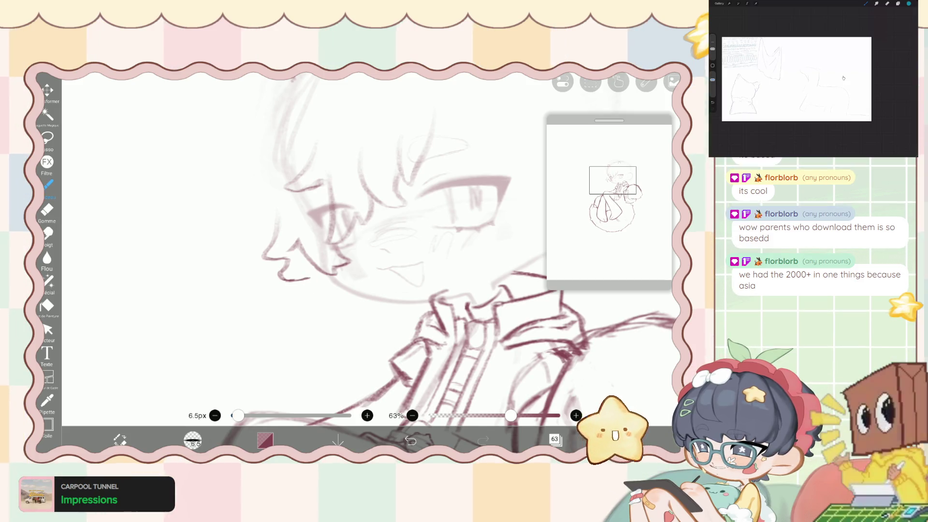
{"action": "scroll", "coordinate": [368, 252], "scroll_direction": "down", "scroll_amount": 5}
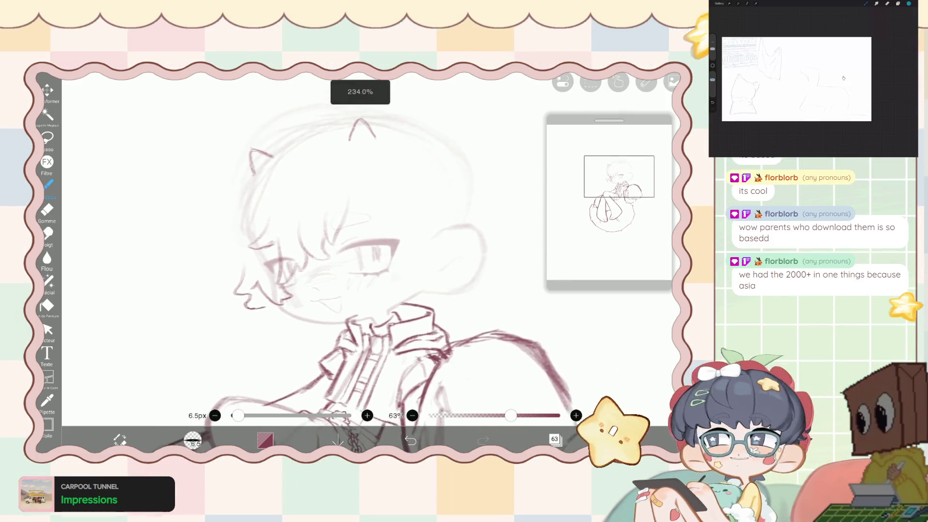
{"action": "scroll", "coordinate": [345, 242], "scroll_direction": "up", "scroll_amount": 1}
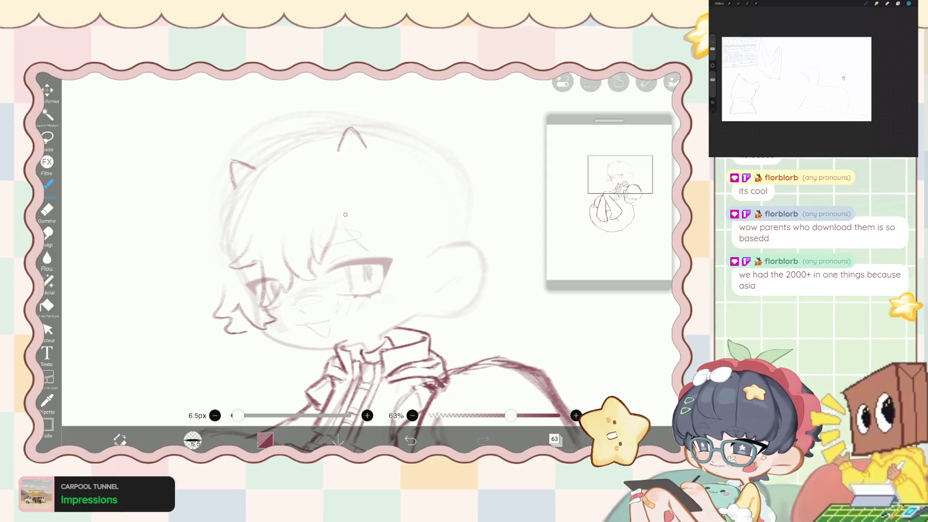
{"action": "key", "text": "ctrl+z"}
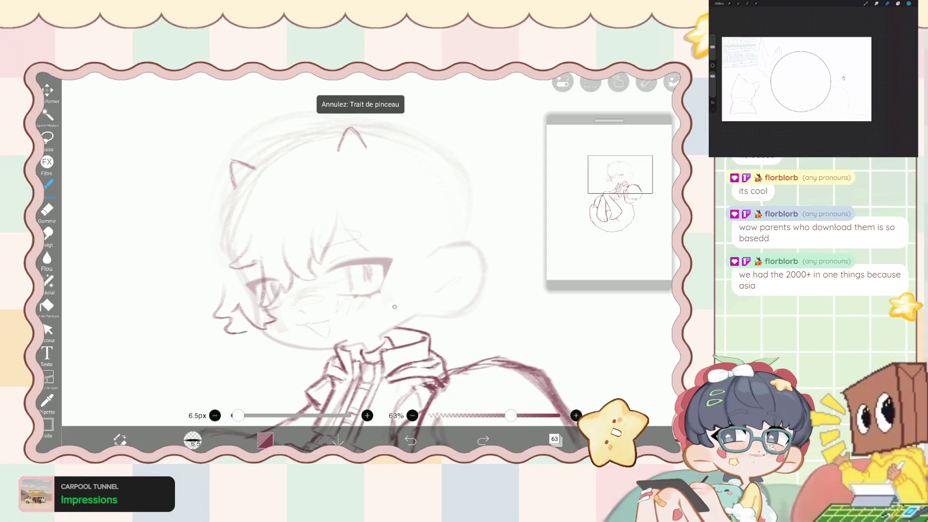
{"action": "key", "text": "ctrl+z"}
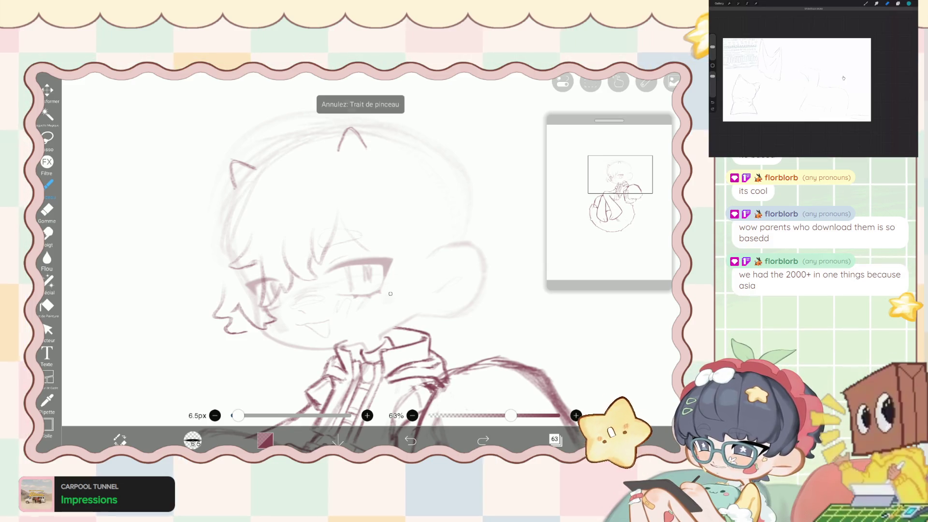
{"action": "mouse_move", "coordinate": [381, 243]}
{"action": "left_mouse_down"}
{"action": "mouse_move", "coordinate": [385, 252]}
{"action": "mouse_move", "coordinate": [380, 240]}
{"action": "left_mouse_up"}
{"action": "key", "text": "ctrl+z"}
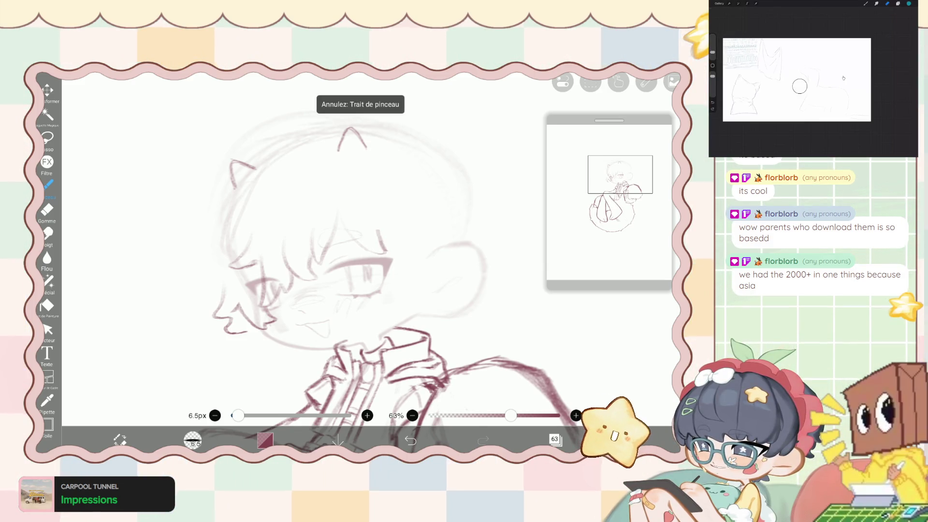
Draw a short hair line above the eye, undoing and then restoring it.
{"action": "scroll", "coordinate": [383, 265], "scroll_direction": "up", "scroll_amount": 3}
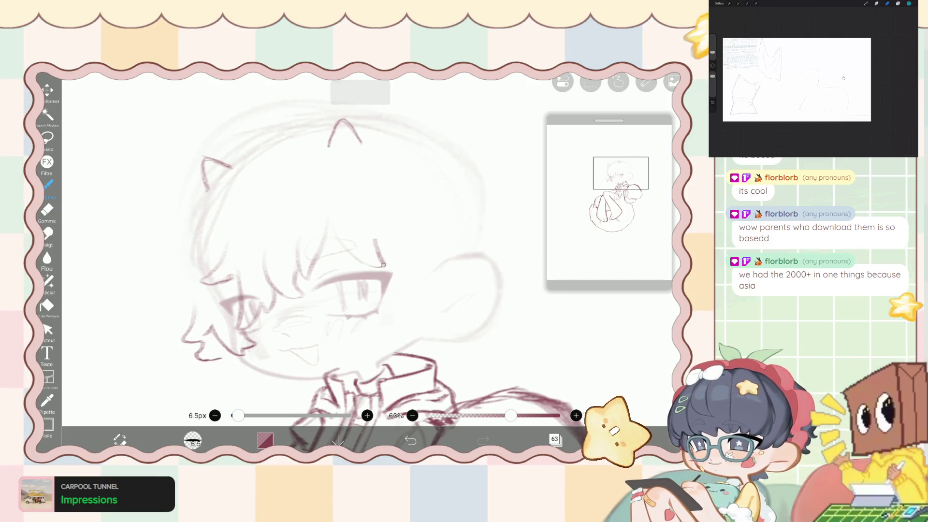
{"action": "left_click_drag", "start_coordinate": [377, 241], "coordinate": [391, 245]}
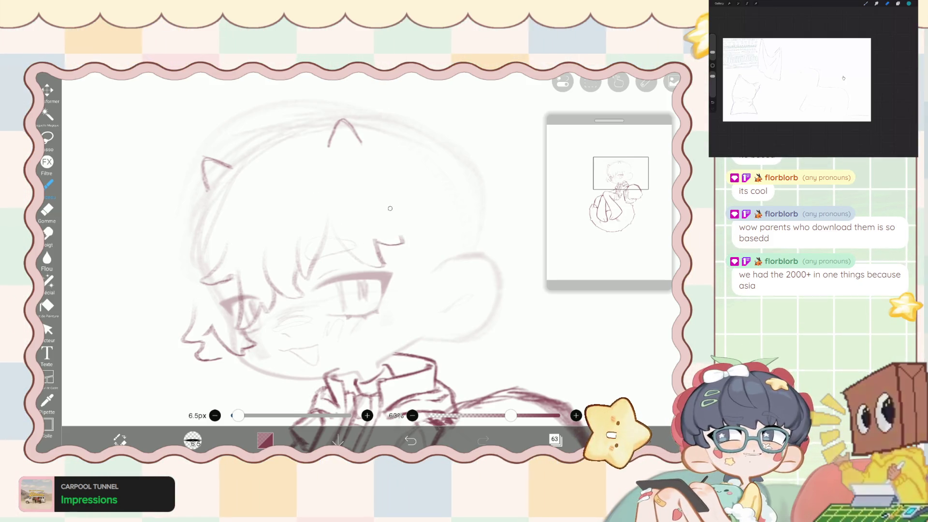
{"action": "key", "text": "ctrl+z"}
{"action": "key", "text": "ctrl+z"}
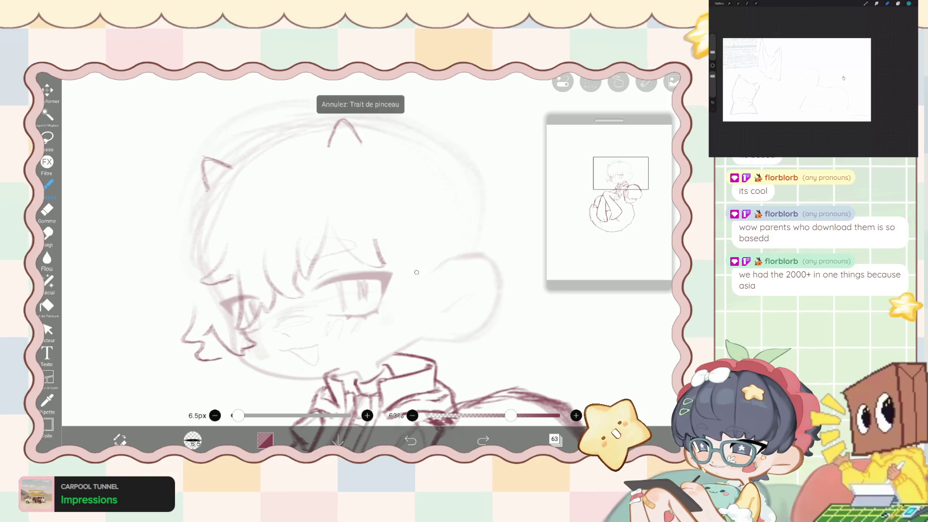
{"action": "scroll", "coordinate": [355, 312], "scroll_direction": "down", "scroll_amount": 3}
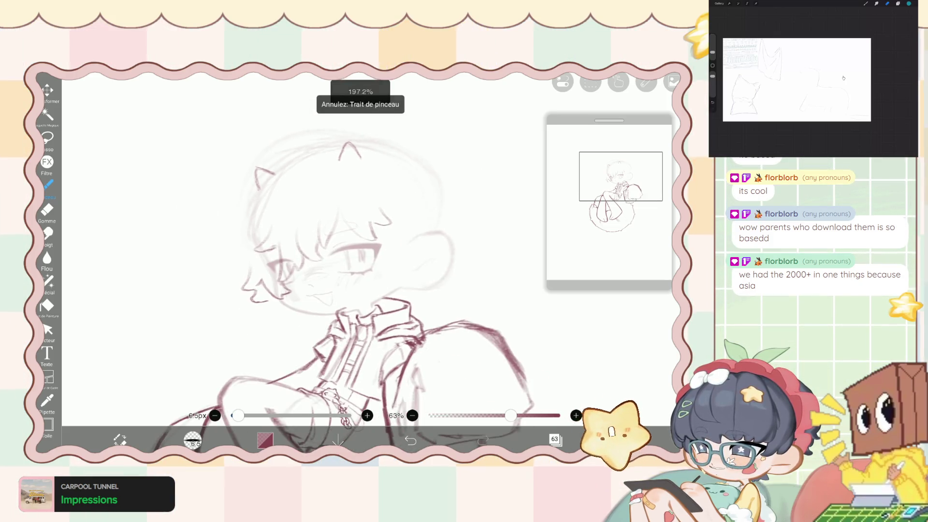
{"action": "scroll", "coordinate": [366, 368], "scroll_direction": "up", "scroll_amount": 3}
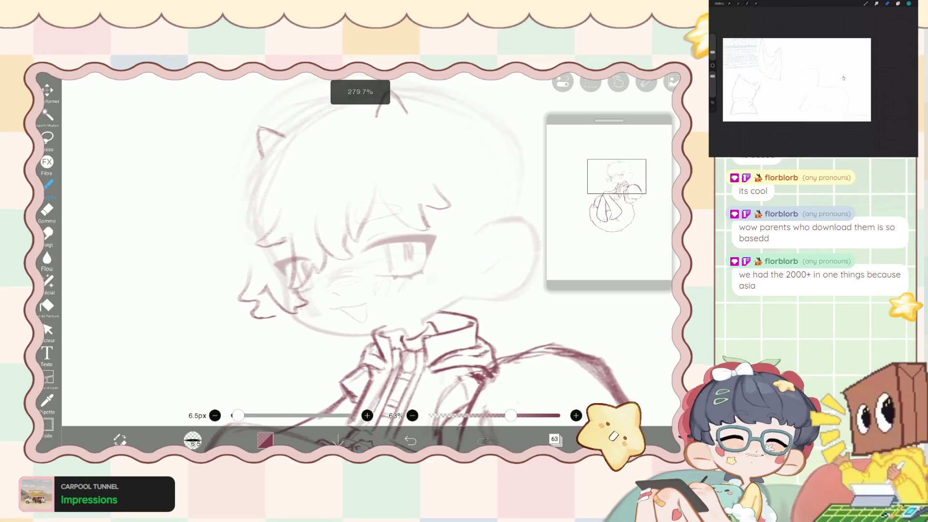
{"action": "key", "text": "ctrl+y"}
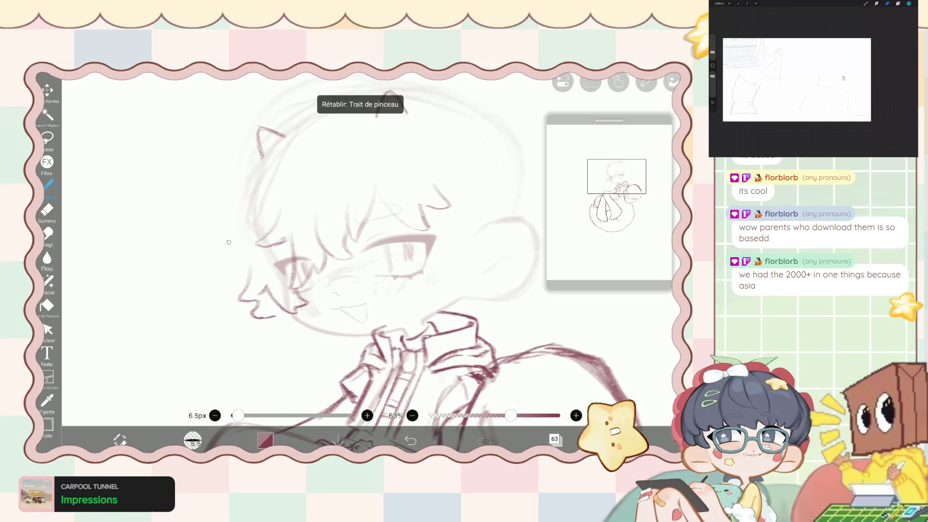
Undo the two arc strokes drawn across the top of the head.
{"action": "scroll", "coordinate": [355, 290], "scroll_direction": "down", "scroll_amount": 2}
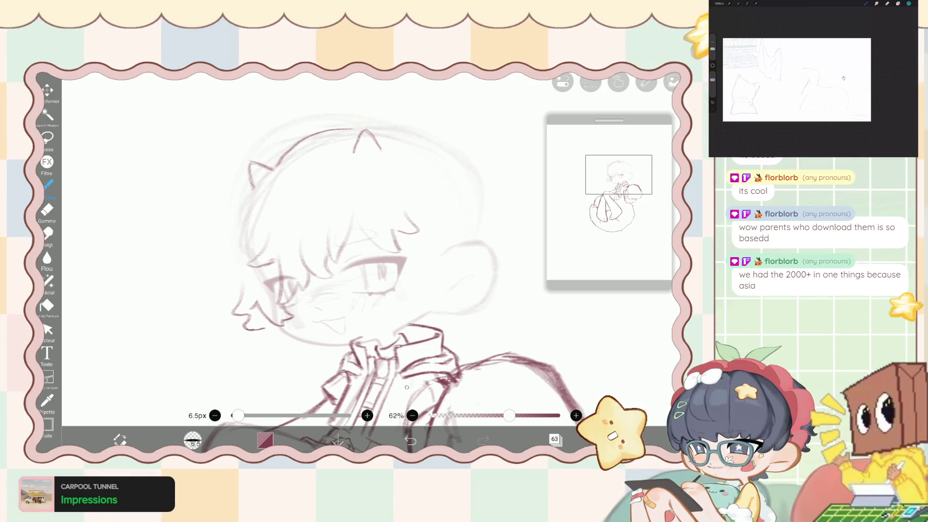
{"action": "key", "text": "ctrl+z"}
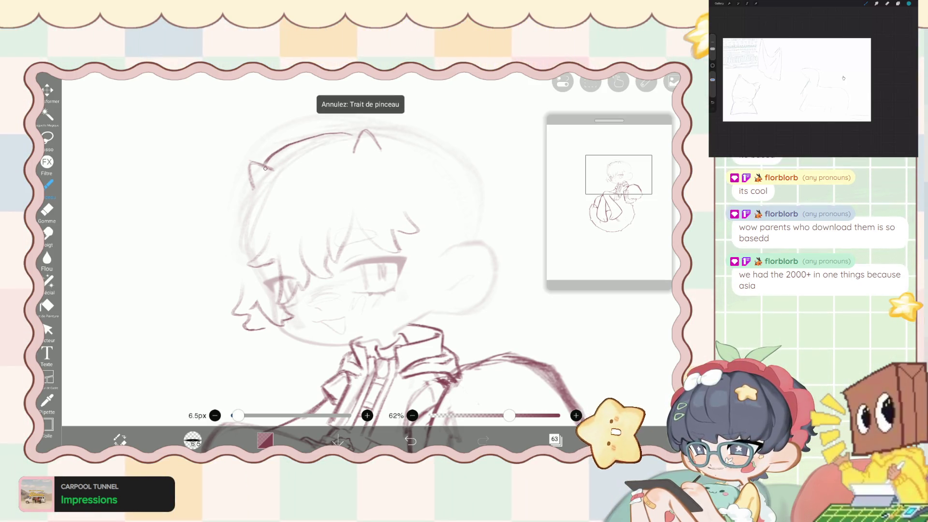
{"action": "key", "text": "ctrl+z"}
{"action": "scroll", "coordinate": [278, 194], "scroll_direction": "up", "scroll_amount": 2}
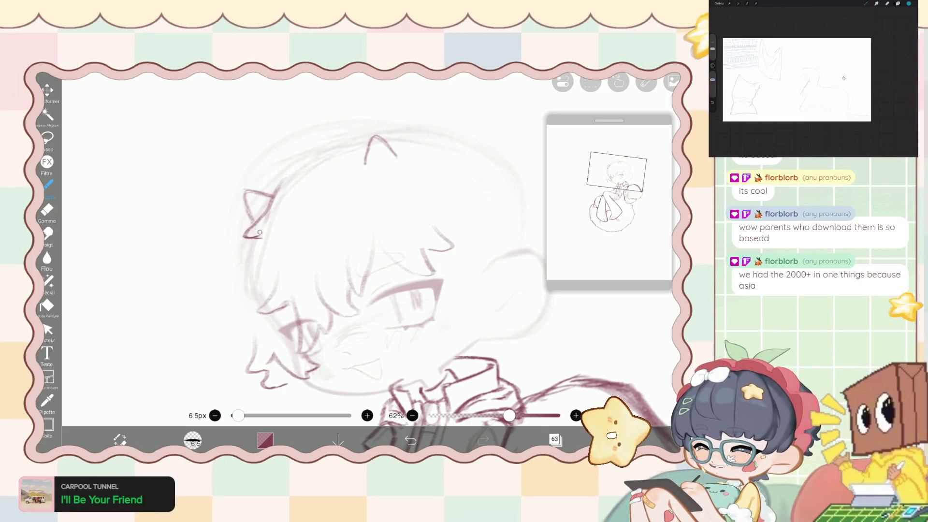
Zoom in and reinforce the lower line of the left ear with the brush.
{"action": "scroll", "coordinate": [368, 251], "scroll_direction": "up", "scroll_amount": 3}
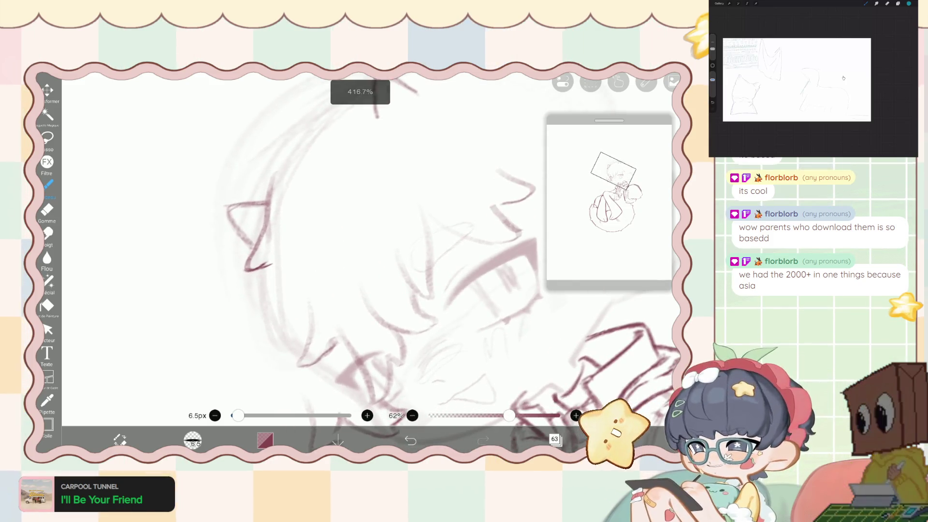
{"action": "key", "text": "e"}
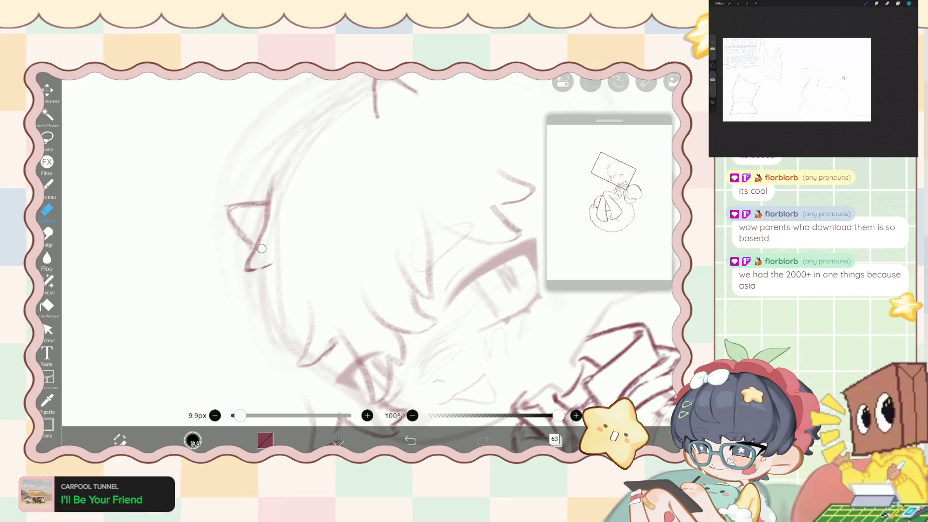
{"action": "key", "text": "b"}
{"action": "scroll", "coordinate": [305, 268], "scroll_direction": "up", "scroll_amount": 3}
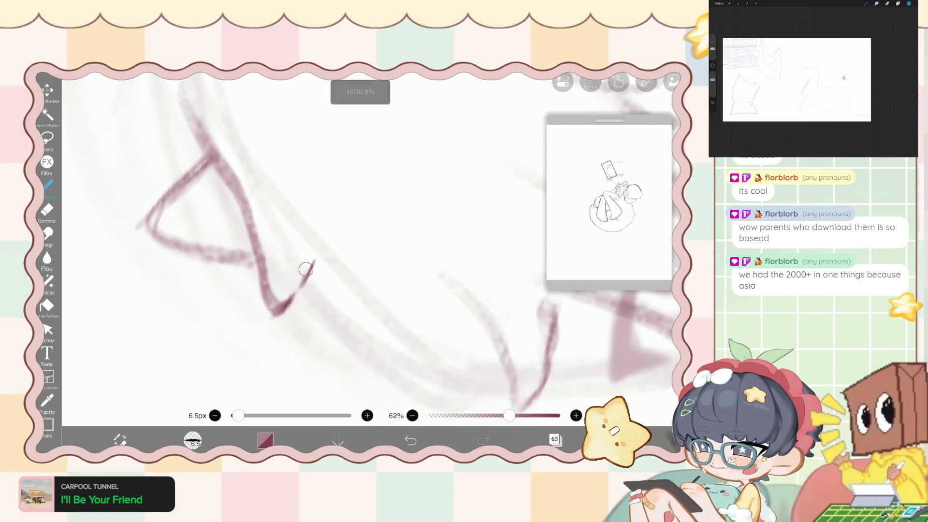
{"action": "left_click_drag", "start_coordinate": [305, 268], "coordinate": [284, 303]}
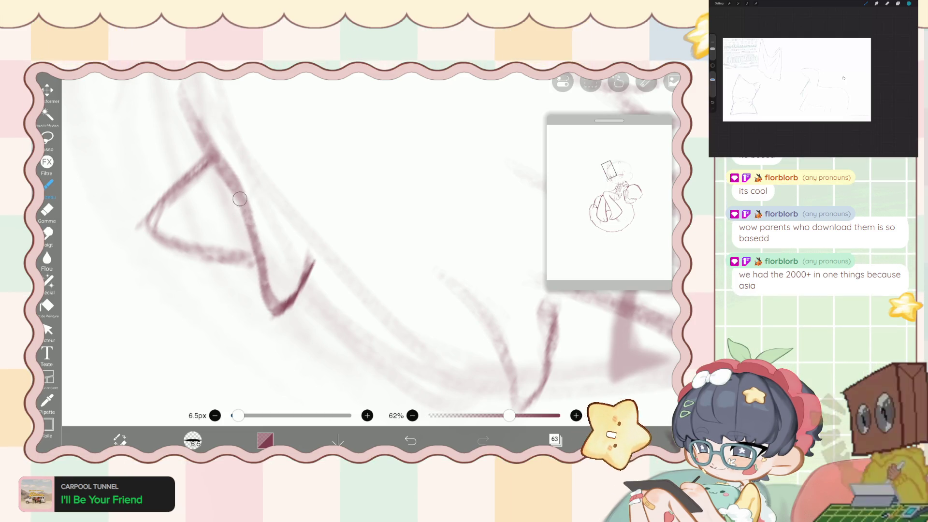
{"action": "scroll", "coordinate": [367, 251], "scroll_direction": "down", "scroll_amount": 5}
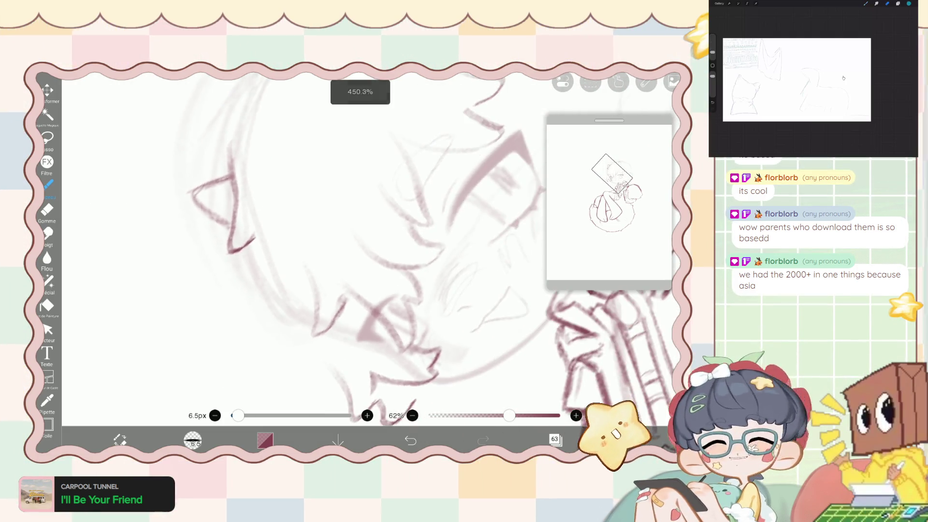
{"action": "scroll", "coordinate": [367, 261], "scroll_direction": "down", "scroll_amount": 3}
{"action": "scroll", "coordinate": [368, 261], "scroll_direction": "down", "scroll_amount": 3}
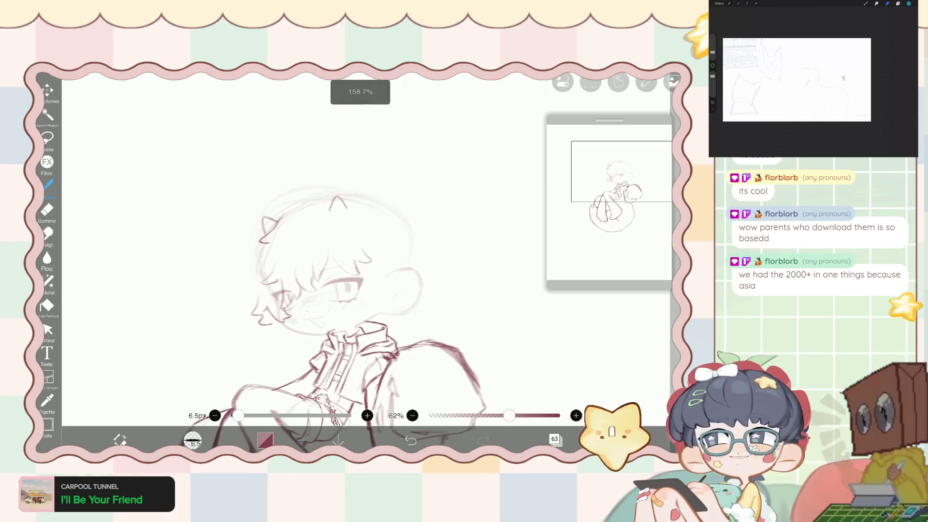
{"action": "scroll", "coordinate": [368, 261], "scroll_direction": "up", "scroll_amount": 5}
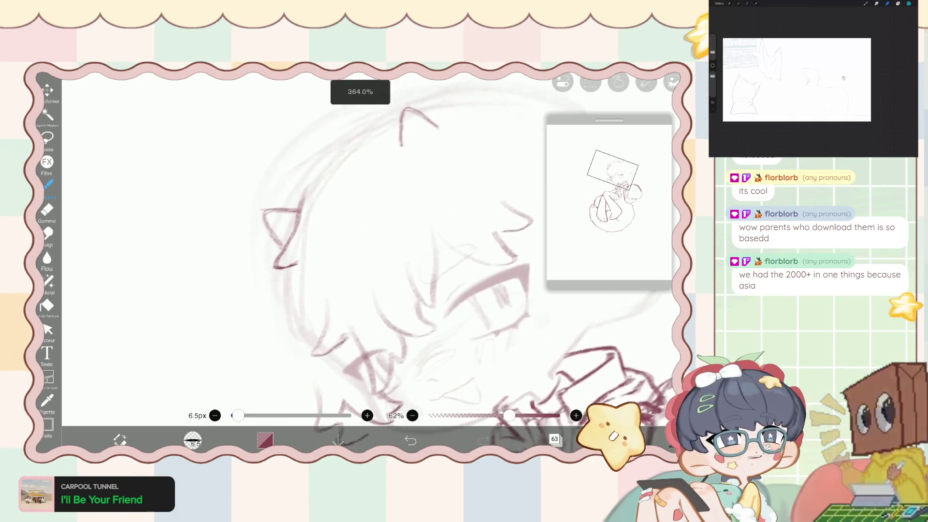
Redraw the ear's edge with new brush strokes, undoing one bad stroke.
{"action": "left_click", "coordinate": [47, 210]}
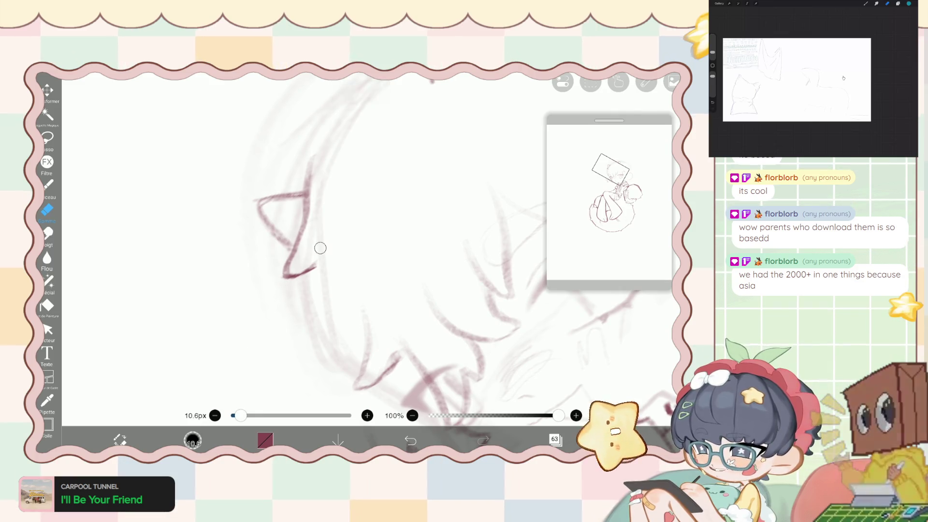
{"action": "scroll", "coordinate": [367, 261], "scroll_direction": "up", "scroll_amount": 2}
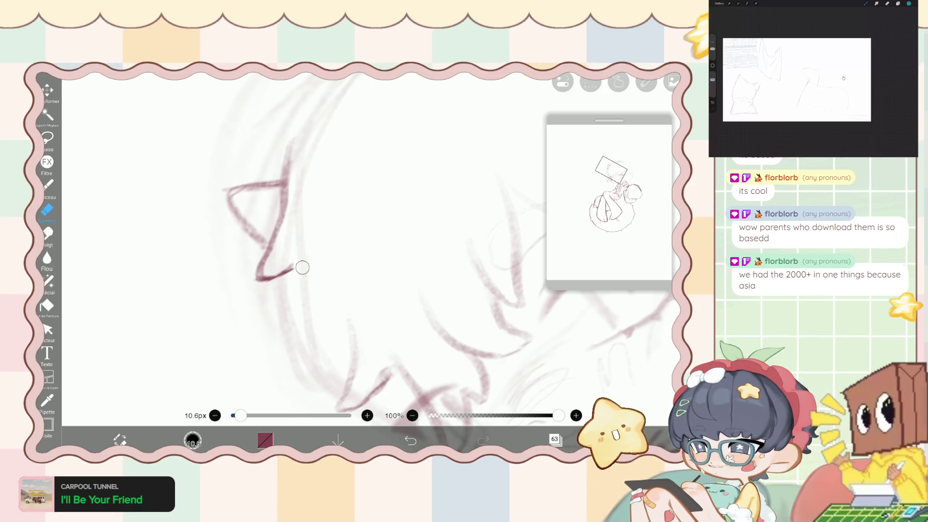
{"action": "left_click", "coordinate": [47, 184]}
{"action": "scroll", "coordinate": [368, 261], "scroll_direction": "right", "scroll_amount": 2}
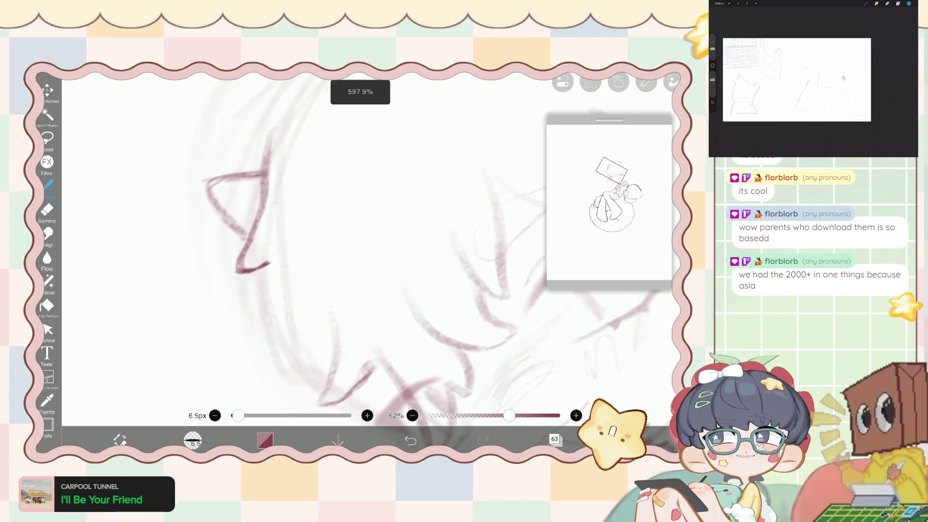
{"action": "left_click_drag", "start_coordinate": [267, 242], "coordinate": [244, 310]}
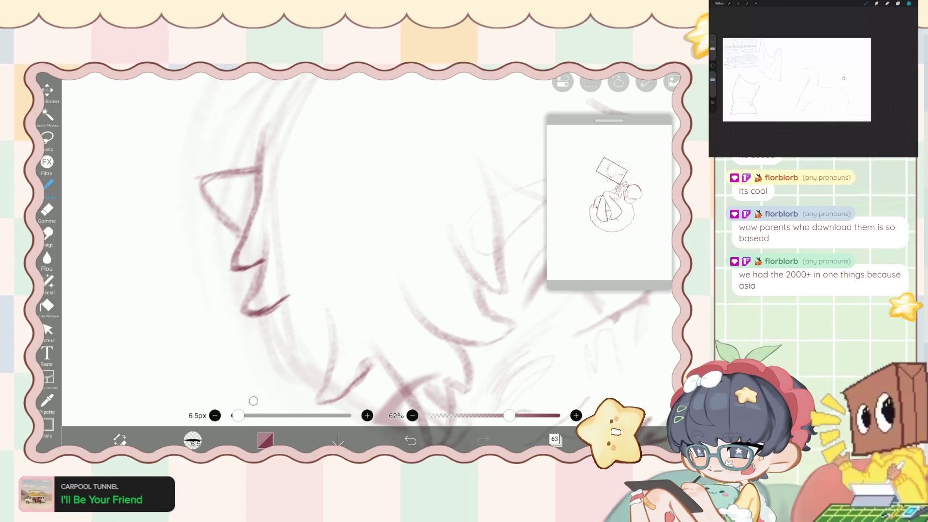
{"action": "key", "text": "ctrl+z"}
{"action": "scroll", "coordinate": [290, 266], "scroll_direction": "up", "scroll_amount": 2}
{"action": "left_click_drag", "start_coordinate": [314, 295], "coordinate": [293, 337]}
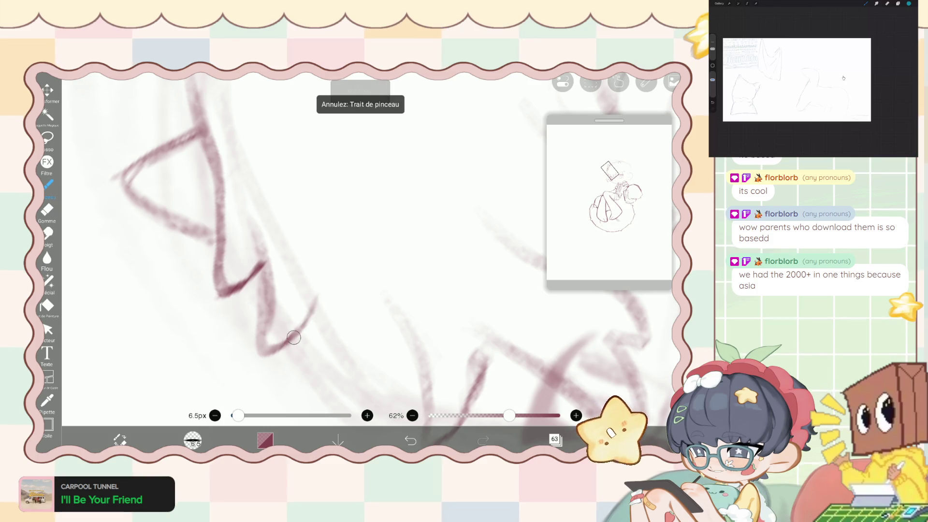
{"action": "left_click_drag", "start_coordinate": [258, 235], "coordinate": [267, 326]}
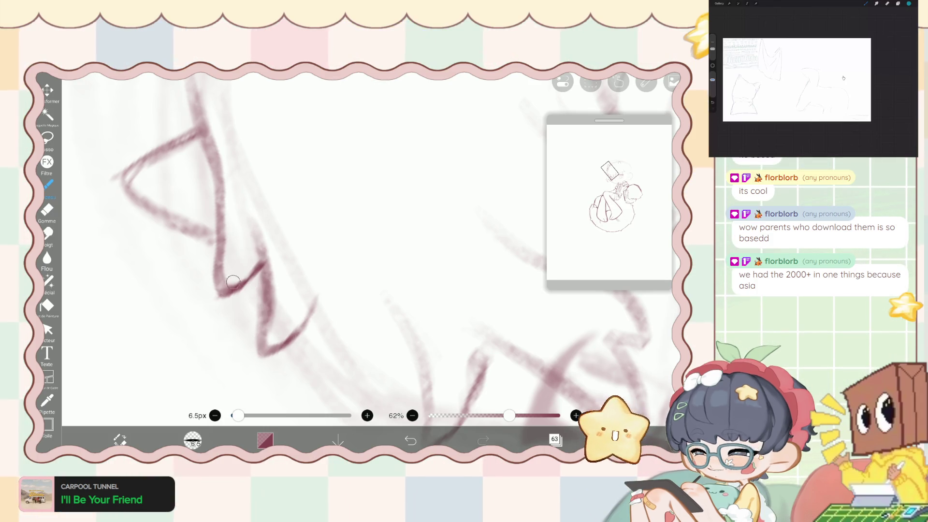
Erase the excess and lighten the lower end of the new ear stroke.
{"action": "key", "text": "e"}
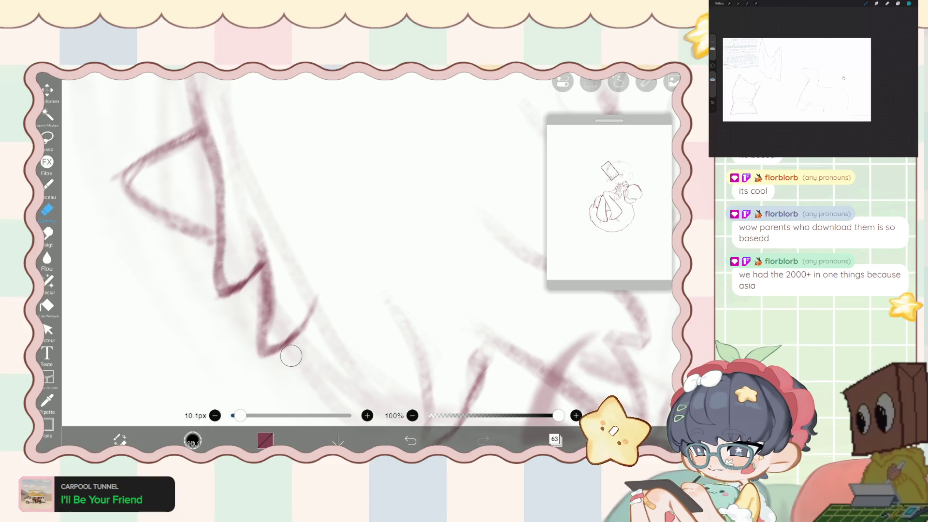
{"action": "mouse_move", "coordinate": [255, 204]}
{"action": "left_mouse_down"}
{"action": "mouse_move", "coordinate": [276, 266]}
{"action": "mouse_move", "coordinate": [248, 253]}
{"action": "left_mouse_up"}
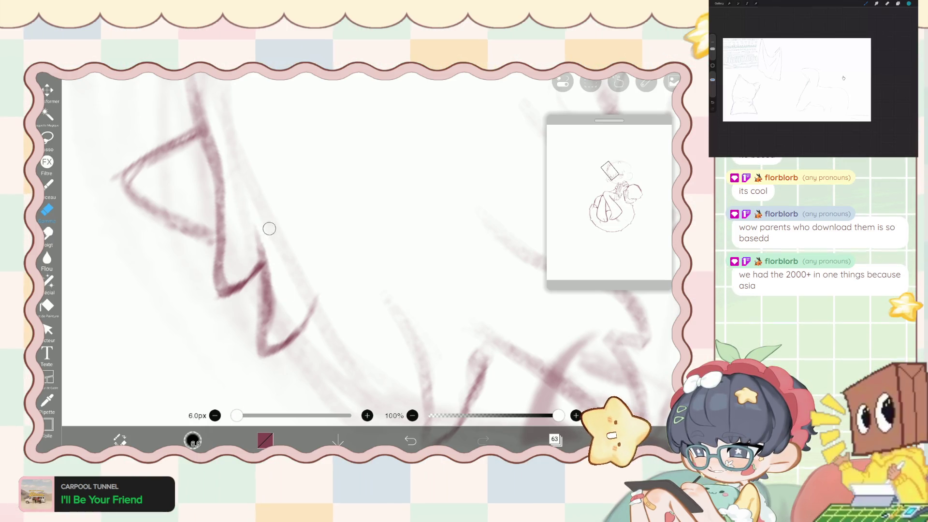
{"action": "left_click_drag", "start_coordinate": [234, 304], "coordinate": [243, 334]}
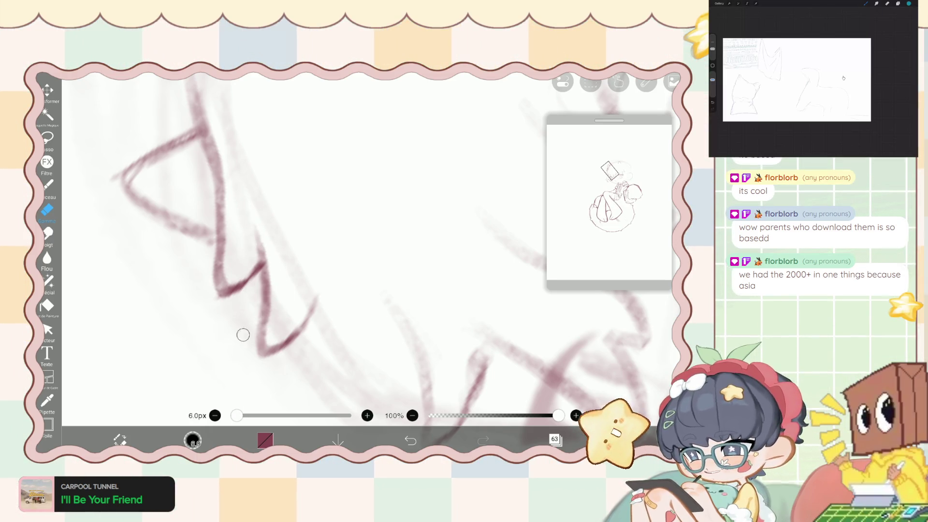
{"action": "scroll", "coordinate": [338, 252], "scroll_direction": "down", "scroll_amount": 5}
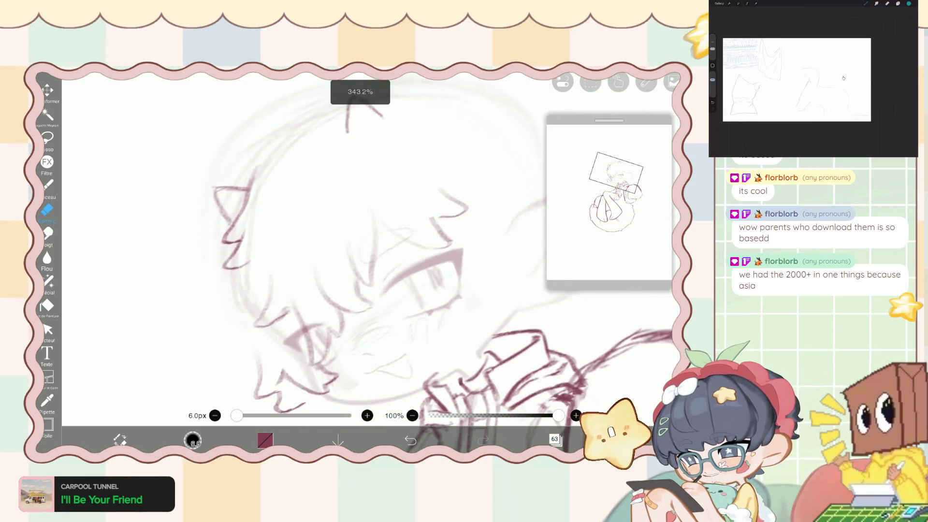
{"action": "scroll", "coordinate": [338, 271], "scroll_direction": "up", "scroll_amount": 3}
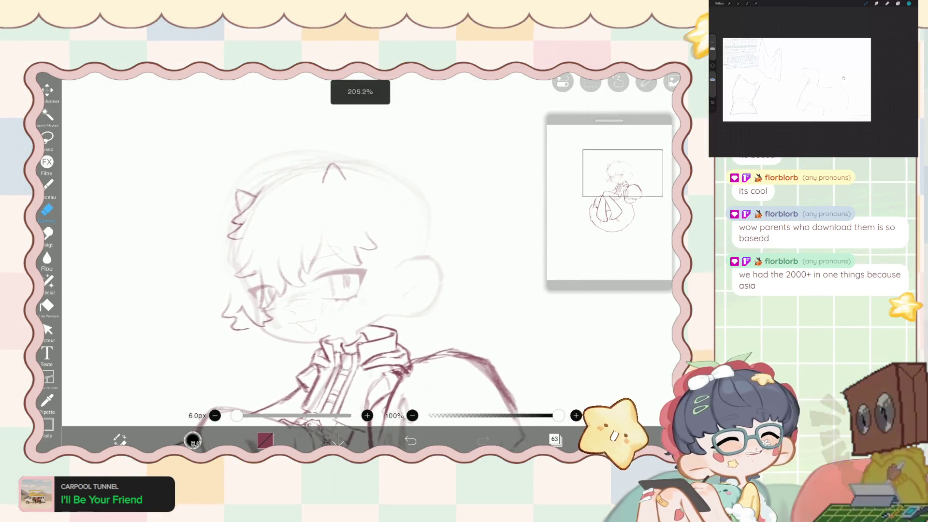
{"action": "left_click", "coordinate": [48, 281]}
Push the hair tuft beside the left ear into a spike with a 127 px liquify brush, then resize the brush to 253 px.
{"action": "left_click_drag", "start_coordinate": [571, 399], "coordinate": [568, 399]}
{"action": "mouse_move", "coordinate": [217, 208]}
{"action": "left_mouse_down"}
{"action": "mouse_move", "coordinate": [230, 220]}
{"action": "mouse_move", "coordinate": [217, 224]}
{"action": "left_mouse_up"}
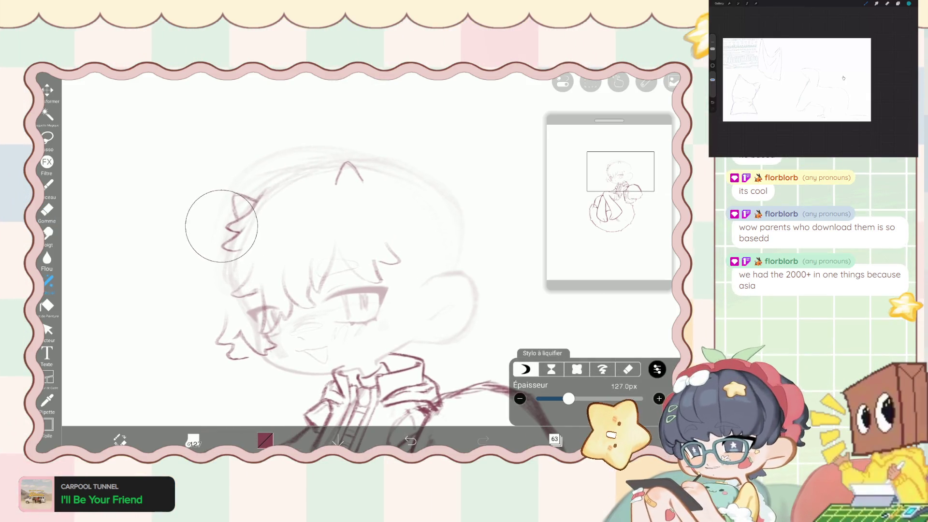
{"action": "left_click_drag", "start_coordinate": [568, 398], "coordinate": [569, 399]}
{"action": "left_click_drag", "start_coordinate": [241, 237], "coordinate": [242, 197]}
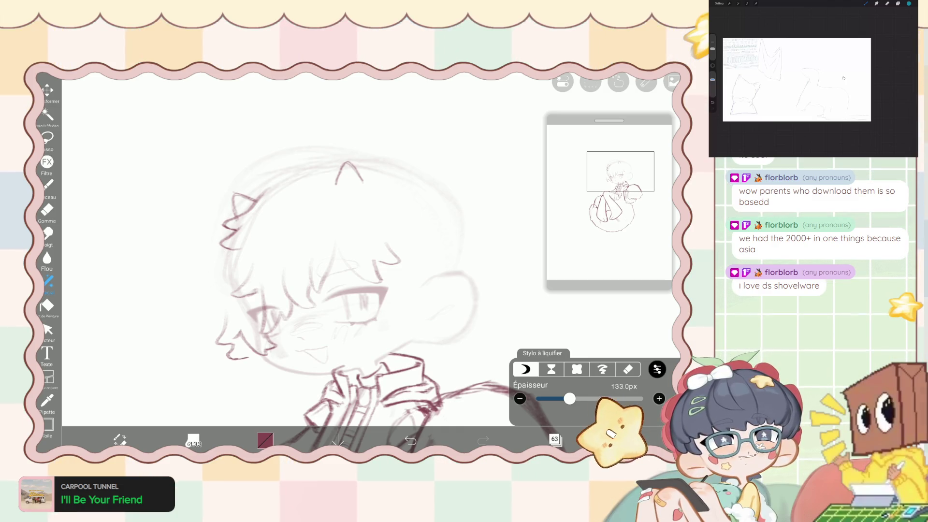
{"action": "left_click_drag", "start_coordinate": [569, 398], "coordinate": [582, 398]}
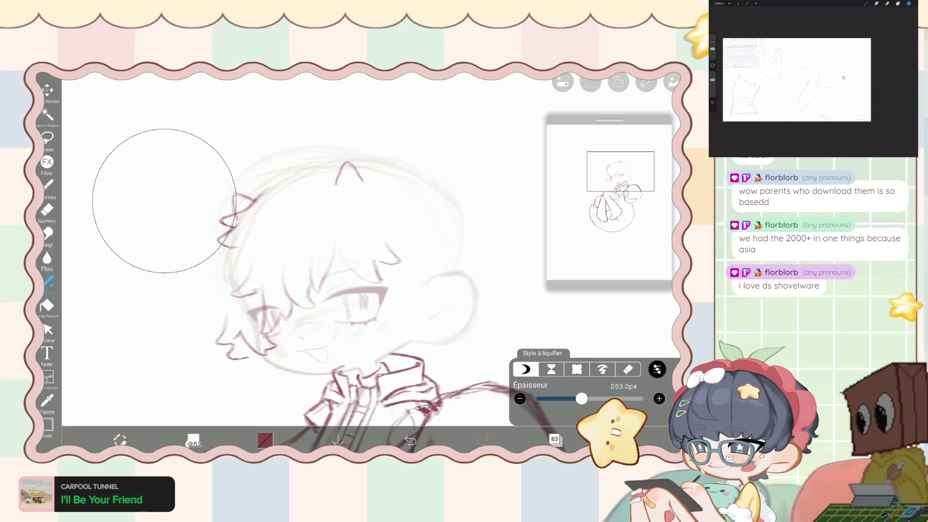
Return to the Pinceau drawing brush and pick the Lasso tool beside the face.
{"action": "left_click", "coordinate": [48, 184]}
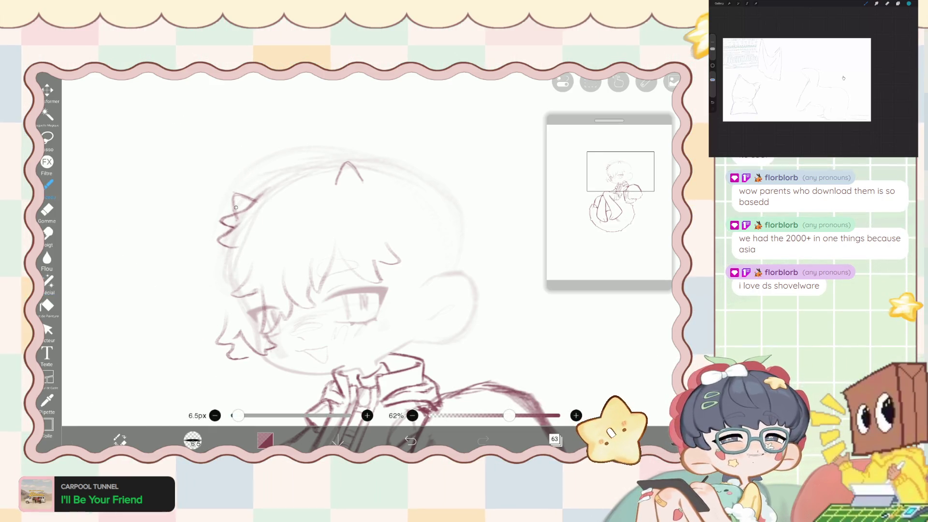
{"action": "scroll", "coordinate": [367, 261], "scroll_direction": "up", "scroll_amount": 2}
{"action": "scroll", "coordinate": [368, 261], "scroll_direction": "up", "scroll_amount": 2}
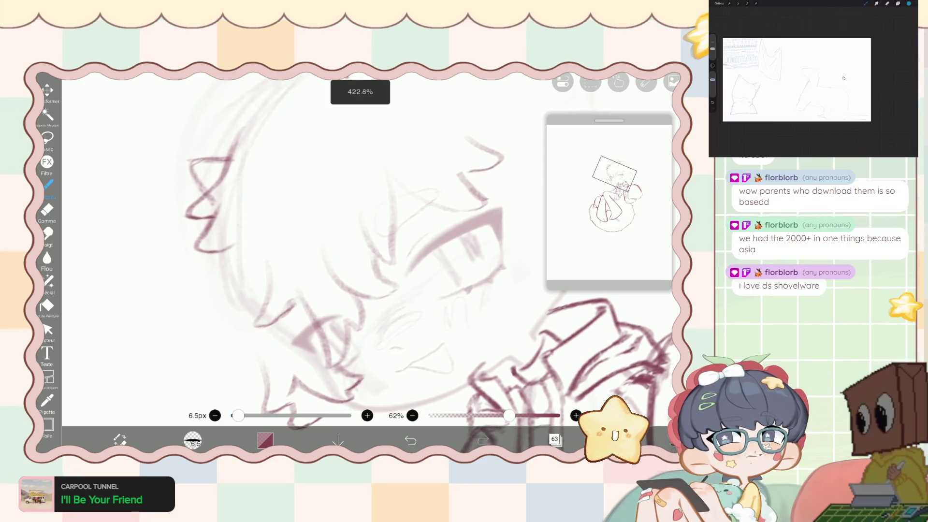
{"action": "scroll", "coordinate": [367, 261], "scroll_direction": "down", "scroll_amount": 3}
{"action": "scroll", "coordinate": [368, 261], "scroll_direction": "down", "scroll_amount": 2}
{"action": "scroll", "coordinate": [368, 261], "scroll_direction": "down", "scroll_amount": 1}
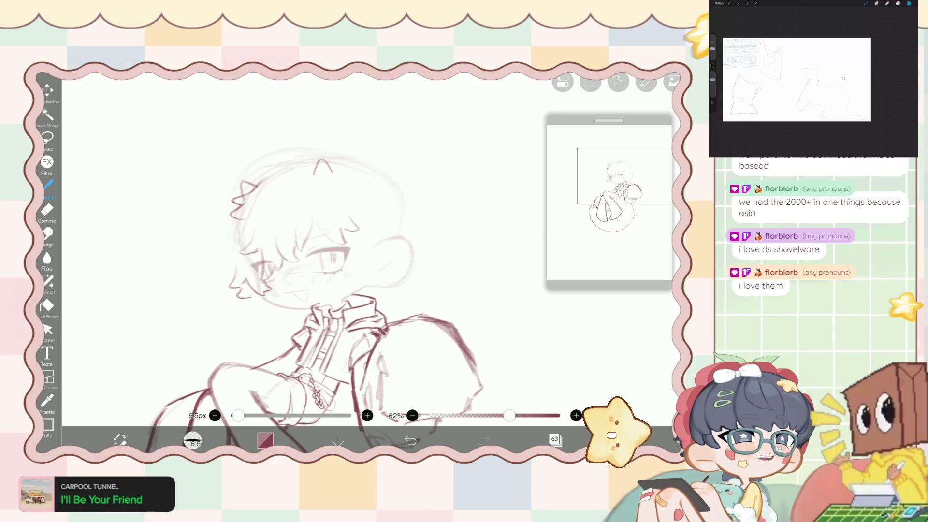
{"action": "scroll", "coordinate": [368, 262], "scroll_direction": "up", "scroll_amount": 1}
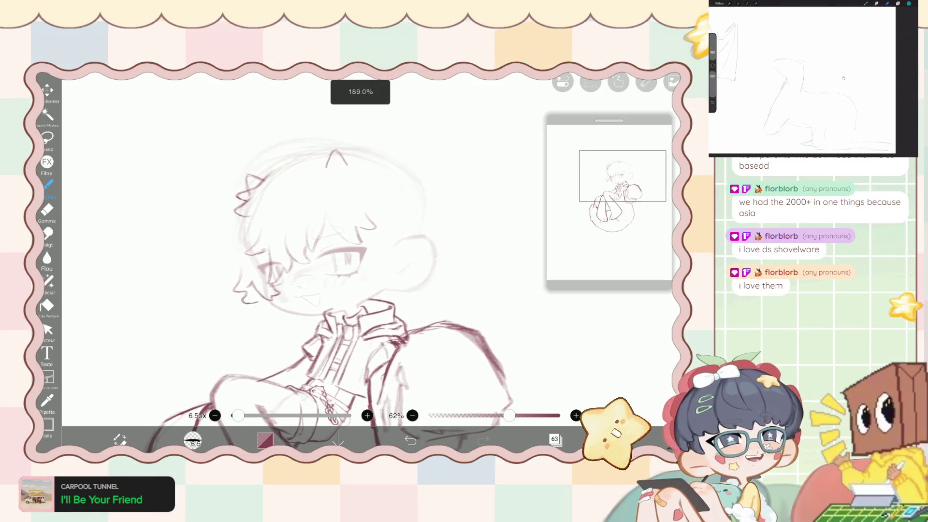
{"action": "scroll", "coordinate": [367, 261], "scroll_direction": "up", "scroll_amount": 1}
{"action": "scroll", "coordinate": [368, 261], "scroll_direction": "up", "scroll_amount": 1}
{"action": "scroll", "coordinate": [367, 261], "scroll_direction": "up", "scroll_amount": 1}
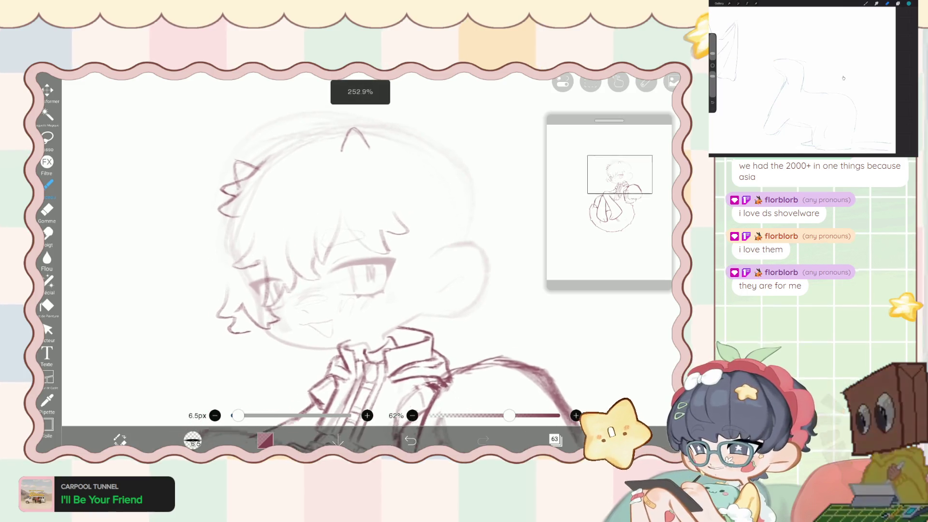
{"action": "left_click", "coordinate": [47, 137]}
Lasso the ear area left of the face and shift it outward to the left.
{"action": "mouse_move", "coordinate": [203, 250]}
{"action": "left_mouse_down"}
{"action": "mouse_move", "coordinate": [256, 264]}
{"action": "mouse_move", "coordinate": [254, 215]}
{"action": "left_mouse_up"}
{"action": "left_click", "coordinate": [47, 90]}
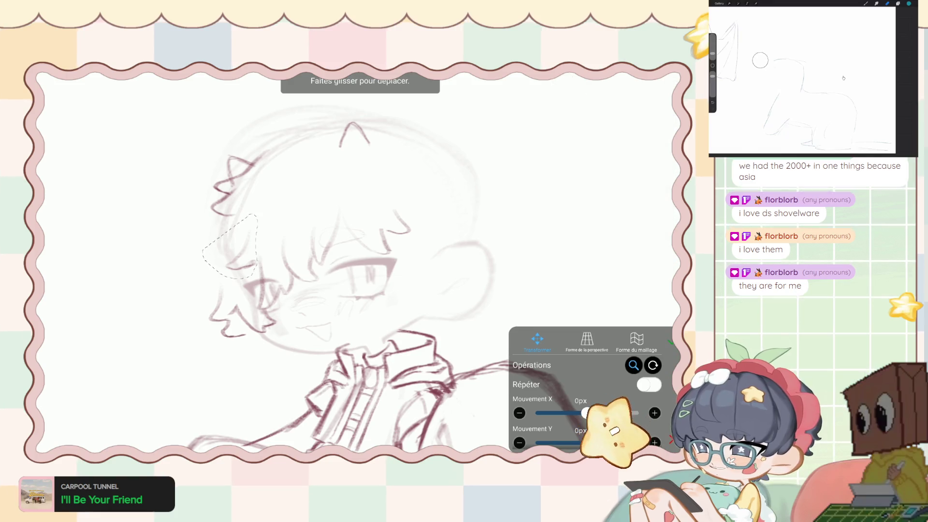
{"action": "left_click_drag", "start_coordinate": [230, 246], "coordinate": [217, 245]}
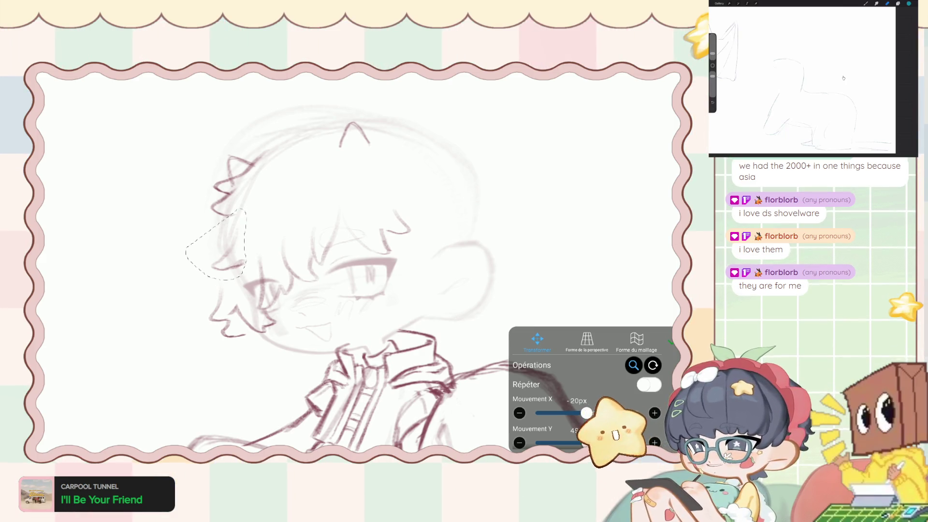
{"action": "left_click", "coordinate": [671, 342]}
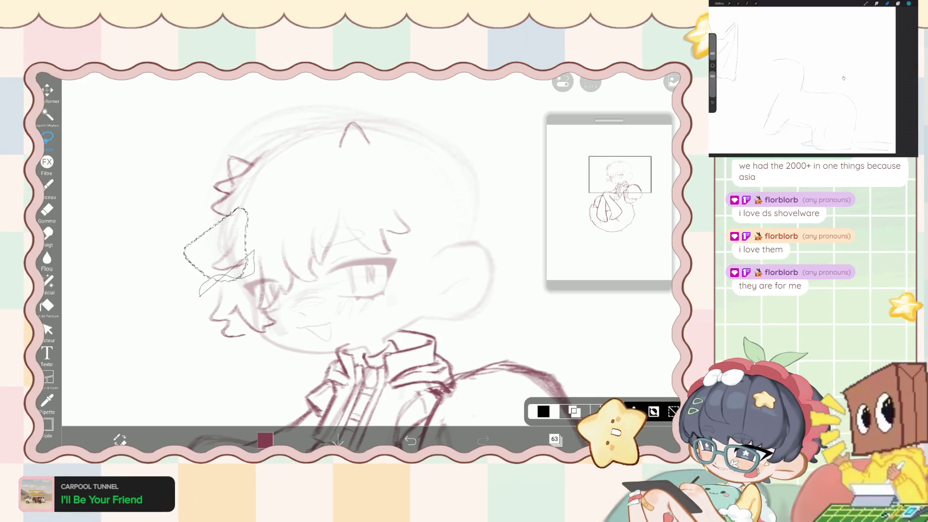
Lasso the hair strands at the face's left, then move and slightly enlarge them.
{"action": "mouse_move", "coordinate": [200, 296]}
{"action": "left_mouse_down"}
{"action": "mouse_move", "coordinate": [246, 264]}
{"action": "mouse_move", "coordinate": [199, 290]}
{"action": "left_mouse_up"}
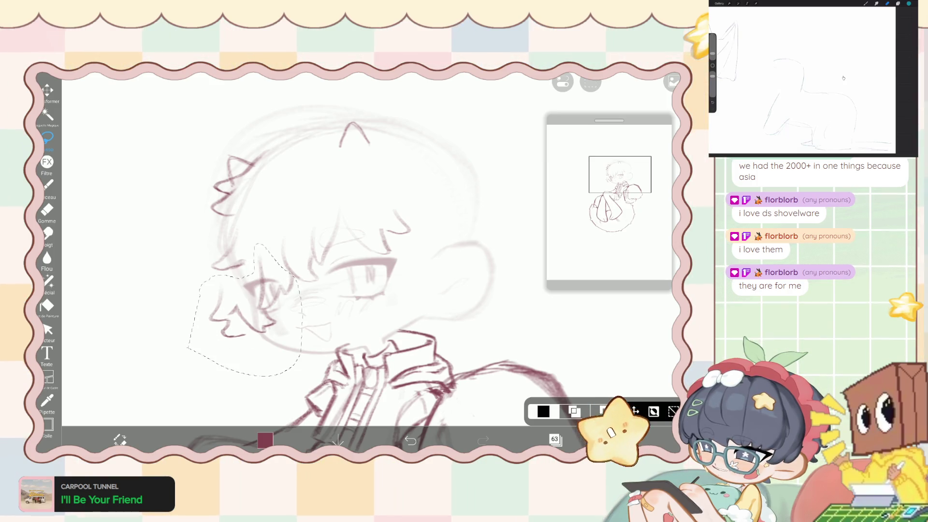
{"action": "left_click", "coordinate": [47, 90]}
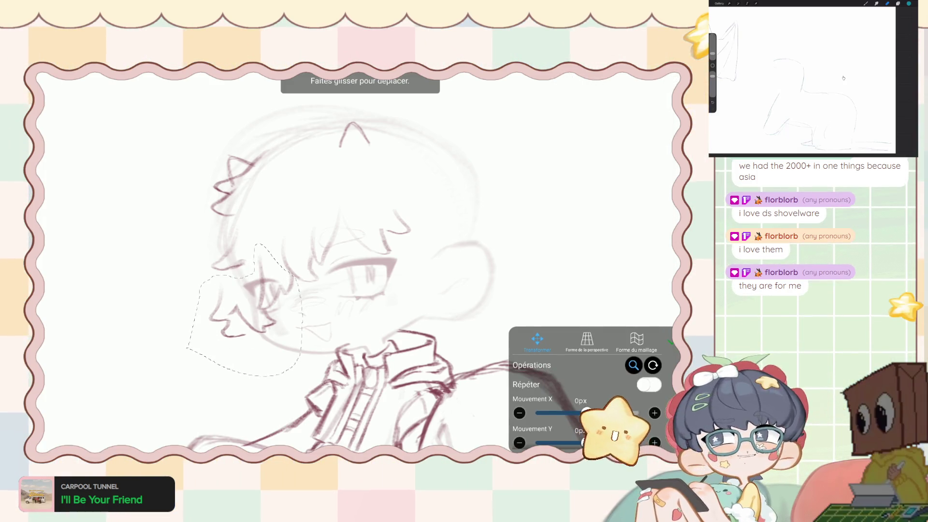
{"action": "left_click_drag", "start_coordinate": [246, 314], "coordinate": [242, 326]}
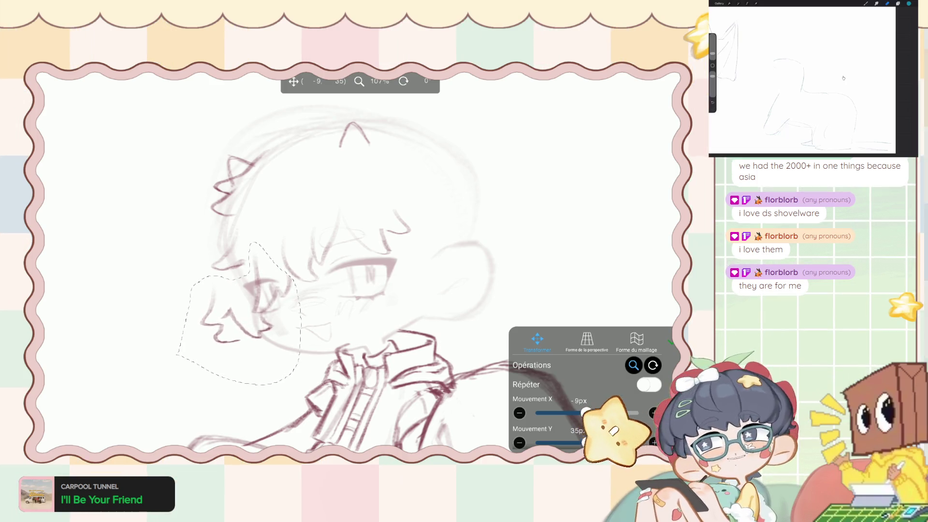
{"action": "left_click_drag", "start_coordinate": [242, 319], "coordinate": [242, 317]}
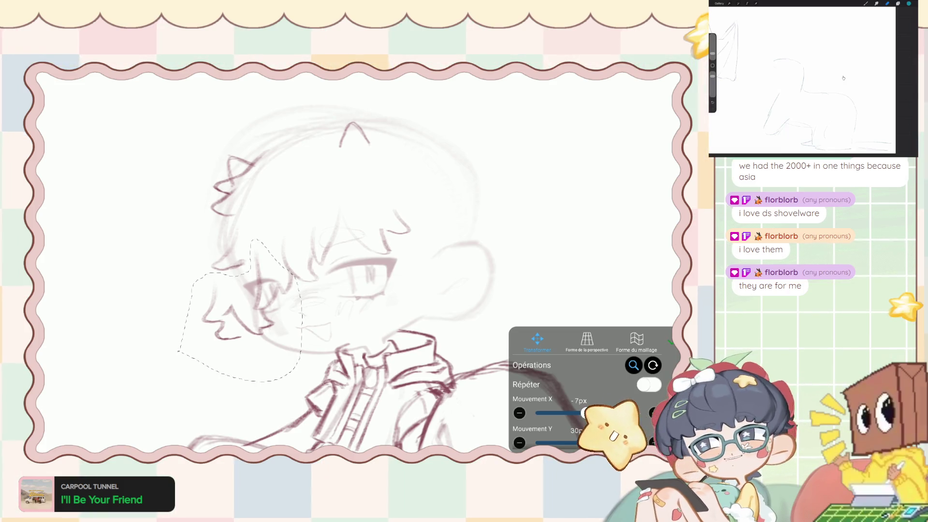
{"action": "left_click", "coordinate": [670, 342]}
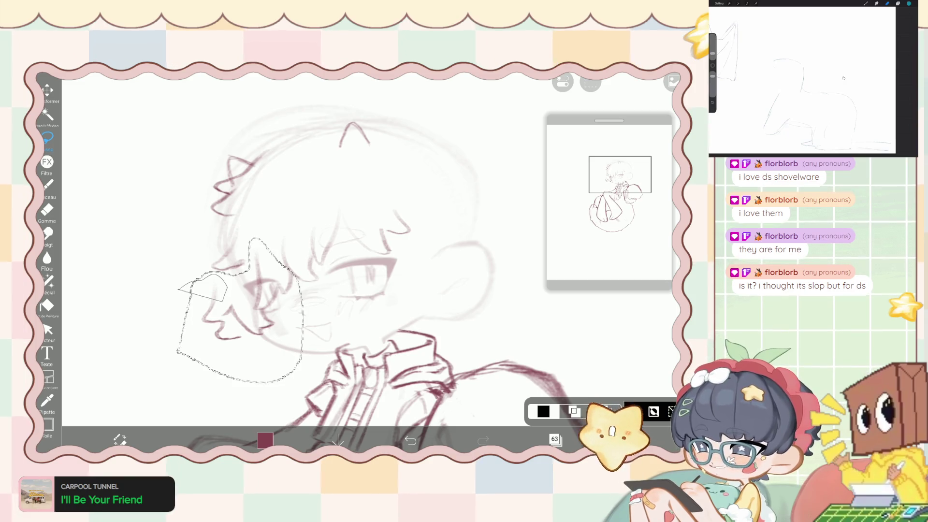
Lasso a smaller hair piece and nudge it 13 px right and about 3 px down.
{"action": "left_click_drag", "start_coordinate": [225, 299], "coordinate": [183, 349]}
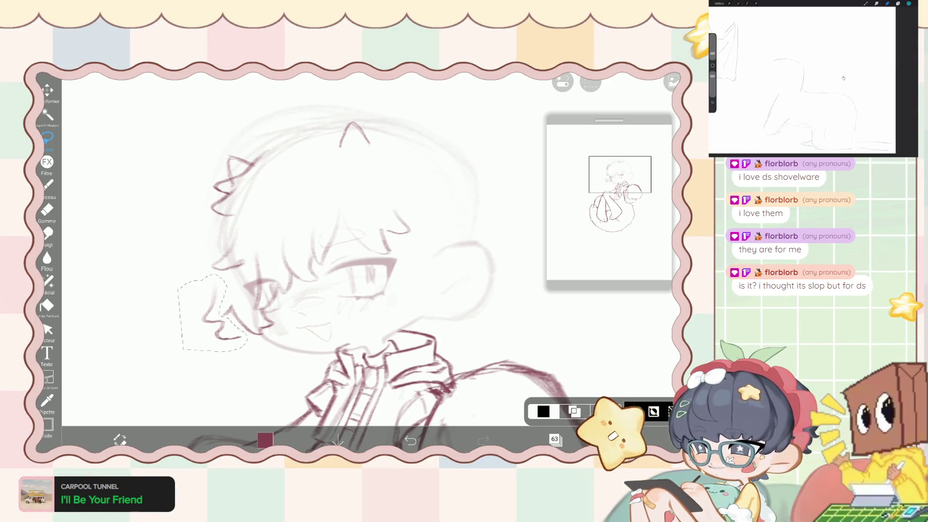
{"action": "left_click", "coordinate": [48, 89]}
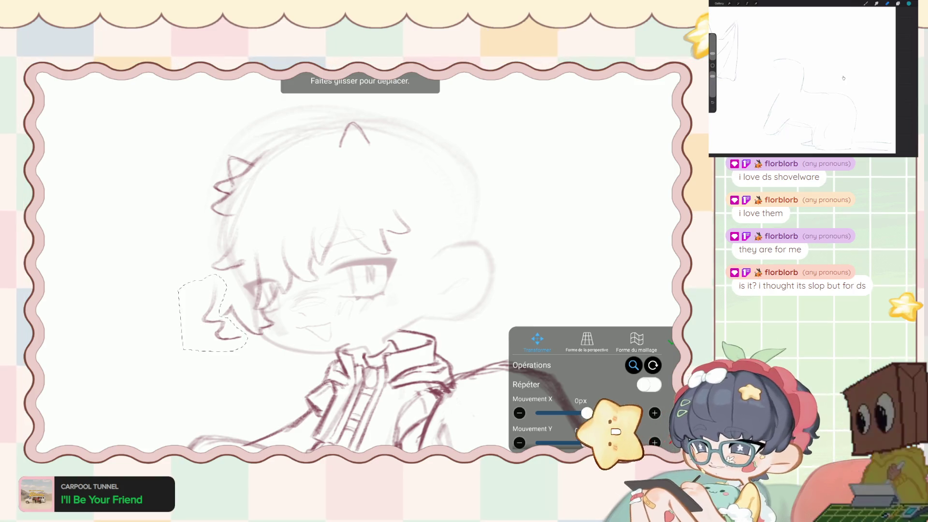
{"action": "left_click_drag", "start_coordinate": [213, 314], "coordinate": [216, 310]}
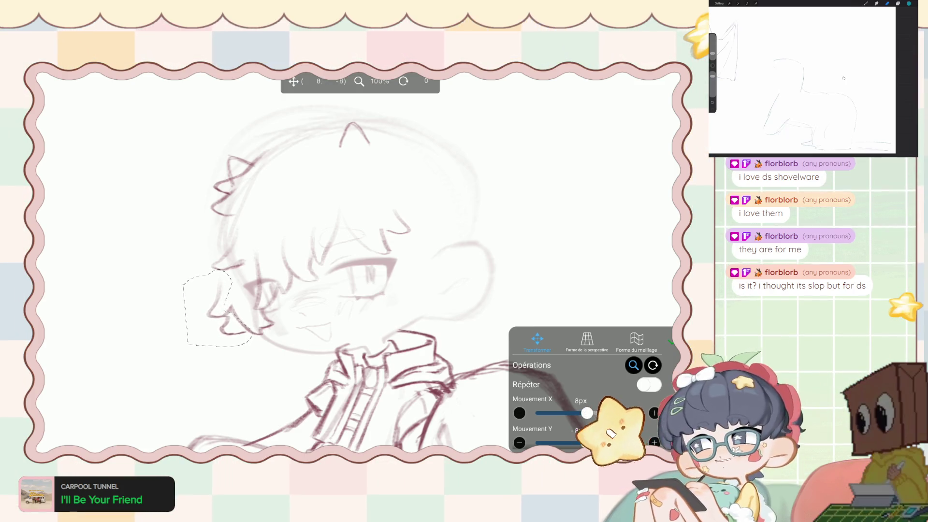
{"action": "left_click_drag", "start_coordinate": [215, 312], "coordinate": [218, 316]}
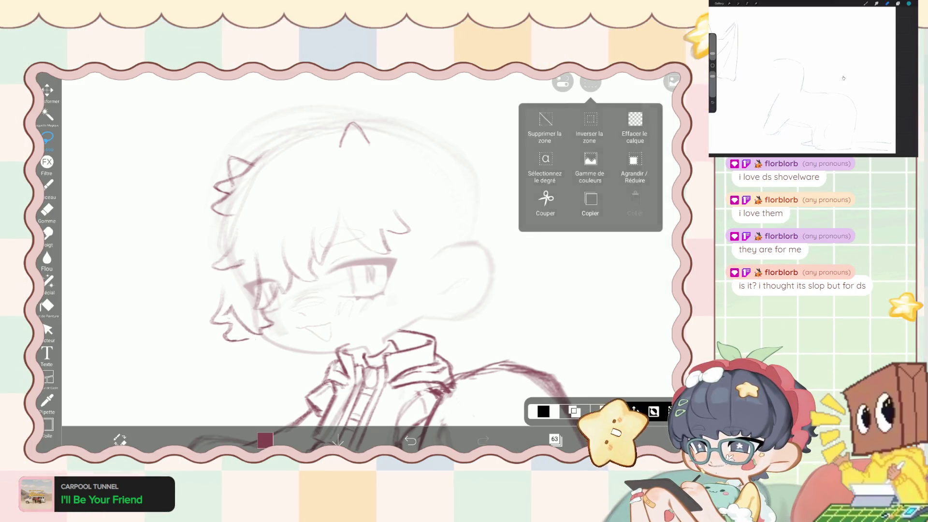
Switch to the eraser and back to the brush, zoom around the figure, and pick the Lasso tool.
{"action": "left_click", "coordinate": [47, 210]}
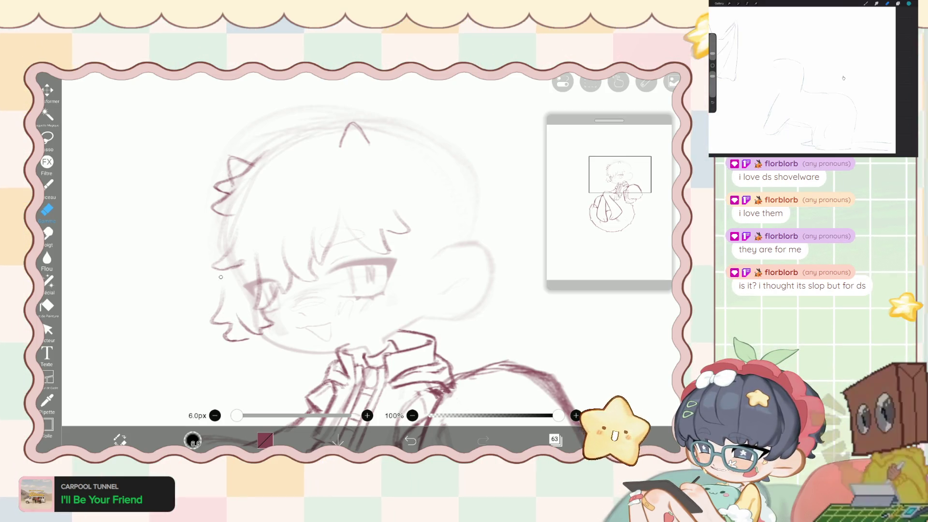
{"action": "key", "text": "b"}
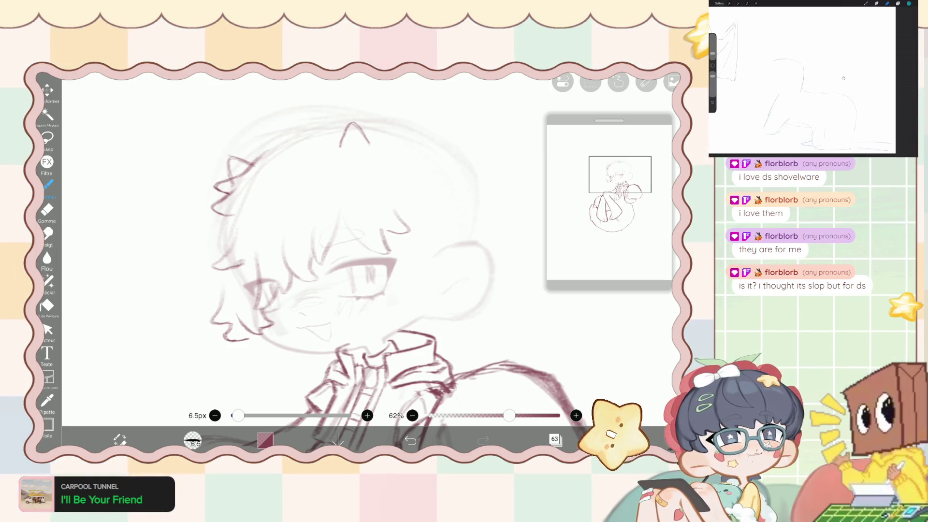
{"action": "scroll", "coordinate": [265, 193], "scroll_direction": "down", "scroll_amount": 5}
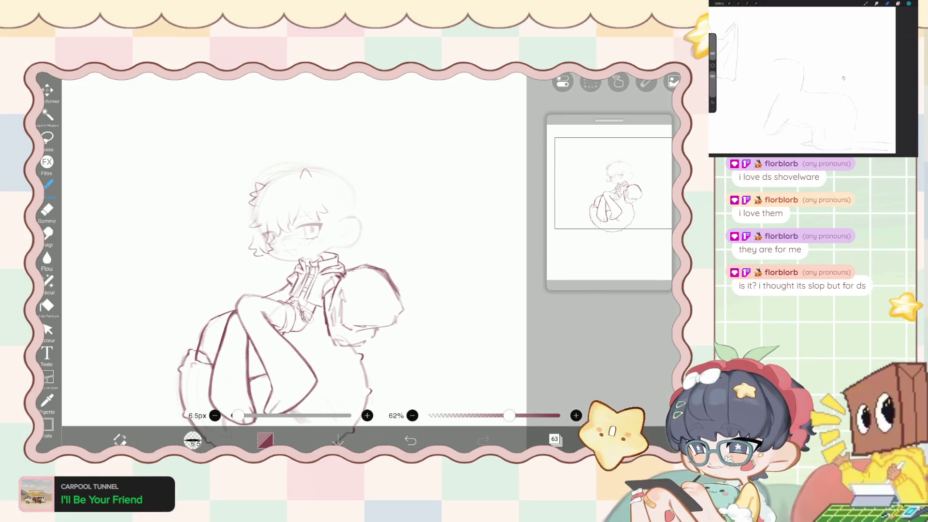
{"action": "scroll", "coordinate": [310, 290], "scroll_direction": "up", "scroll_amount": 5}
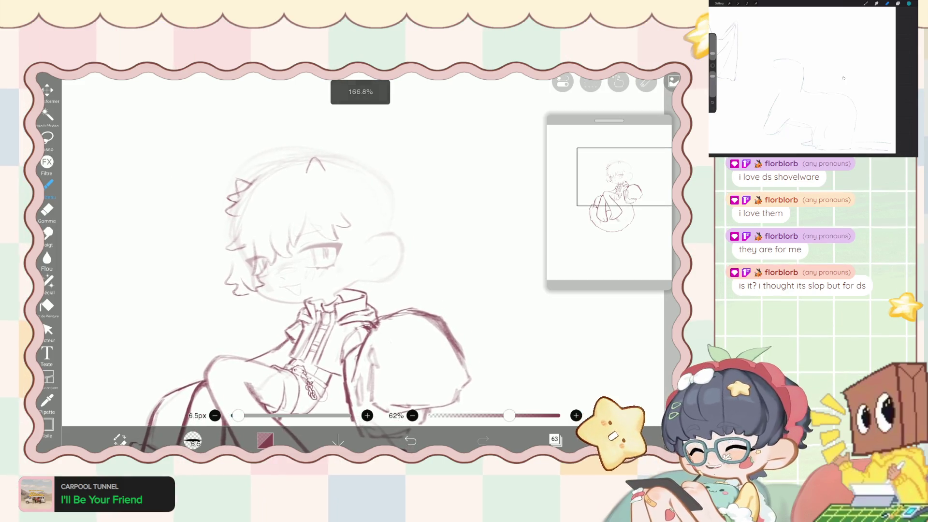
{"action": "scroll", "coordinate": [339, 290], "scroll_direction": "up", "scroll_amount": 2}
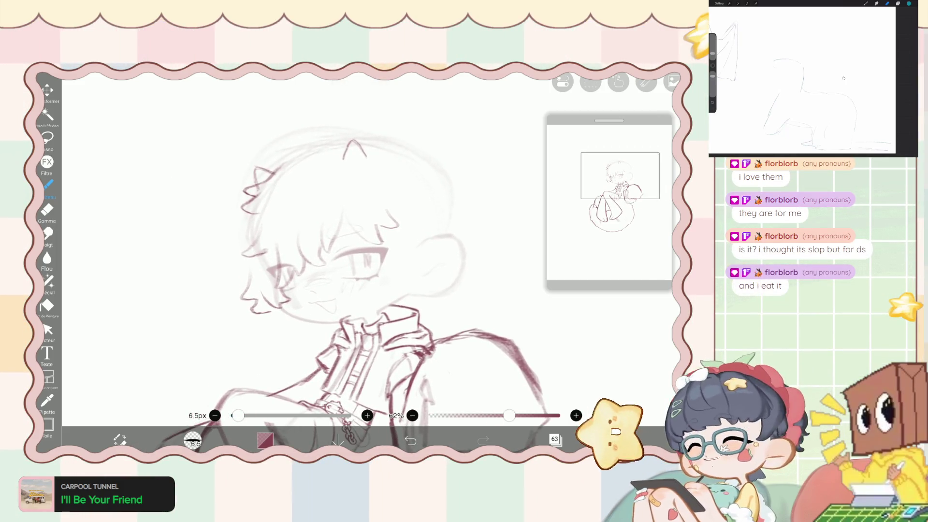
{"action": "left_click", "coordinate": [47, 138]}
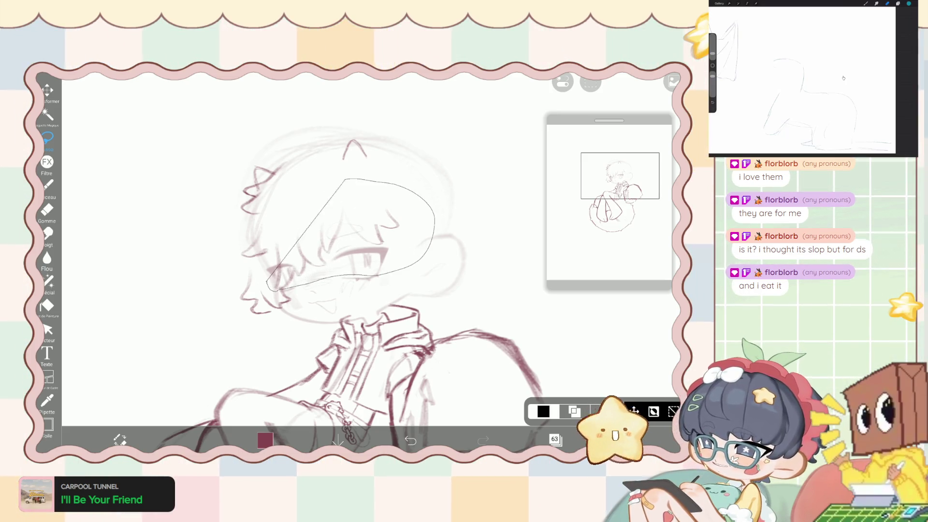
Lasso the face and front hair, then move it 50 px left and 37 px down at about 106%.
{"action": "left_click_drag", "start_coordinate": [269, 284], "coordinate": [269, 288]}
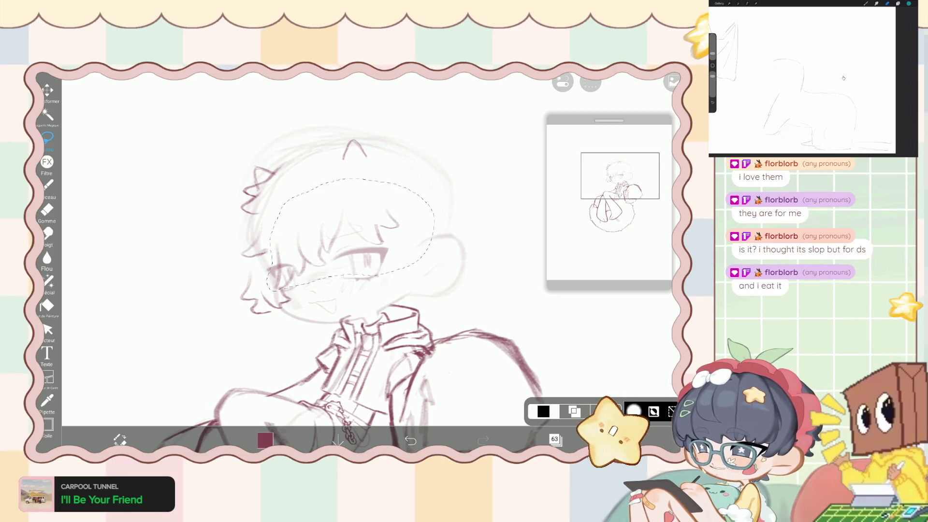
{"action": "left_click", "coordinate": [47, 90]}
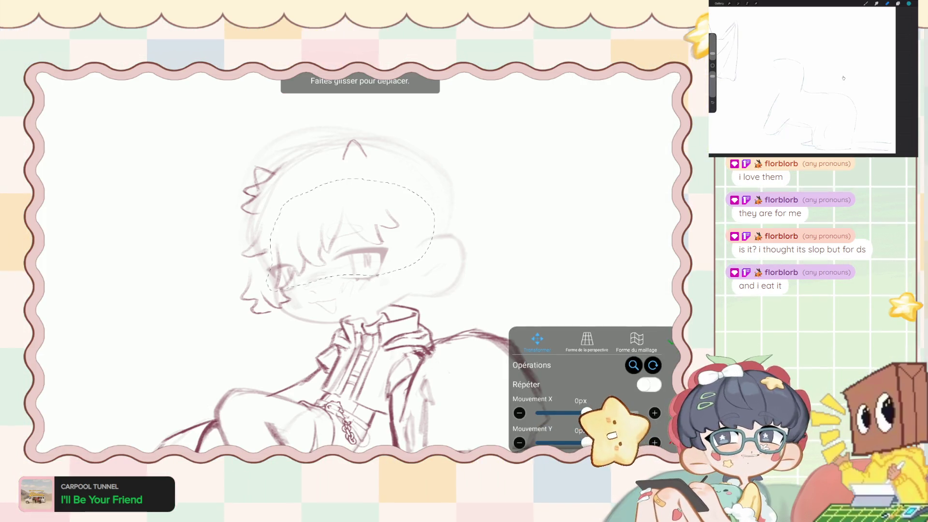
{"action": "left_click_drag", "start_coordinate": [348, 232], "coordinate": [340, 237]}
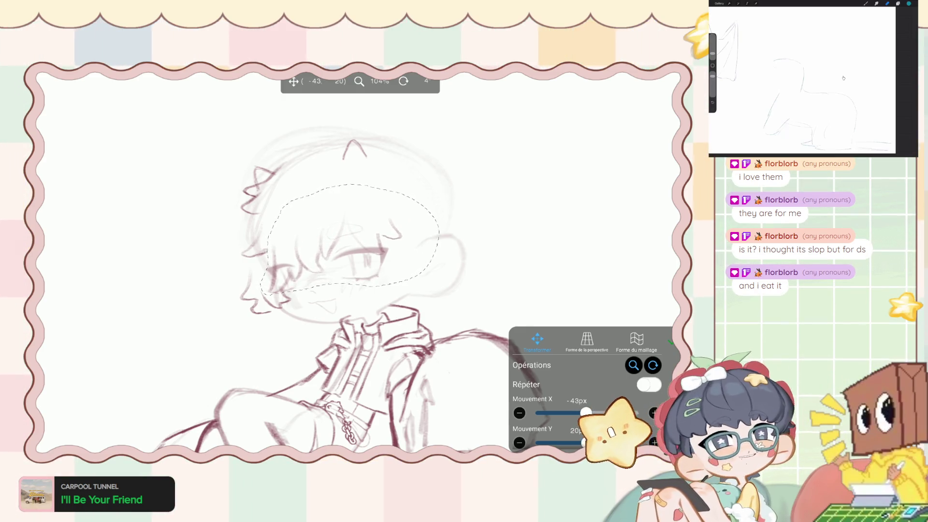
{"action": "left_click_drag", "start_coordinate": [348, 232], "coordinate": [351, 235]}
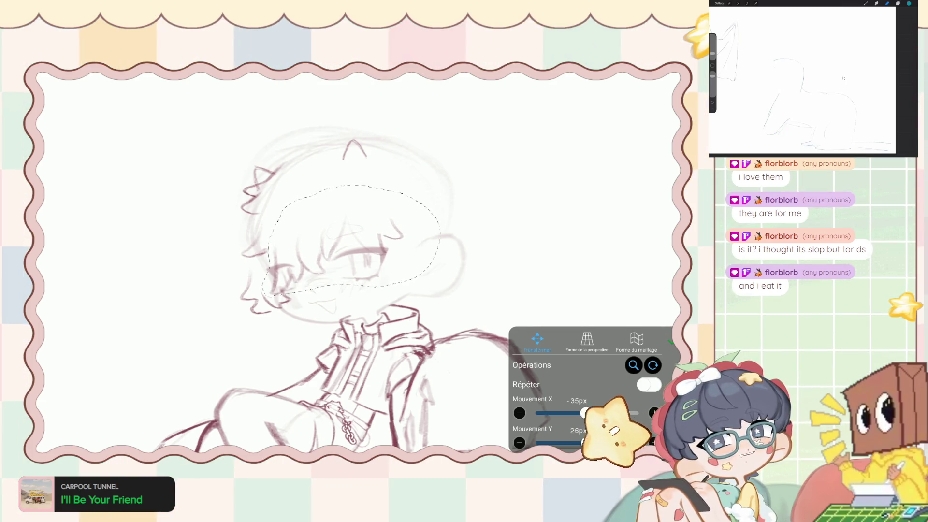
{"action": "left_click", "coordinate": [655, 412]}
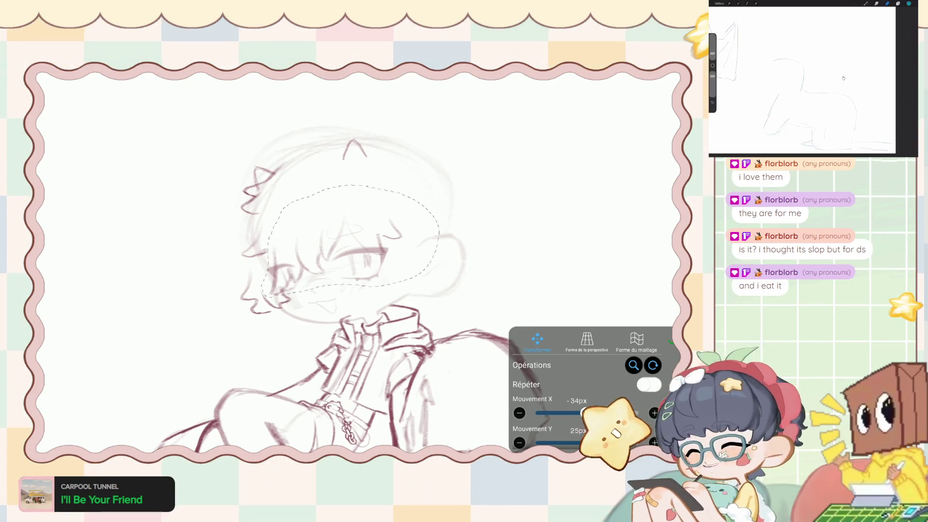
{"action": "left_click_drag", "start_coordinate": [353, 232], "coordinate": [346, 235]}
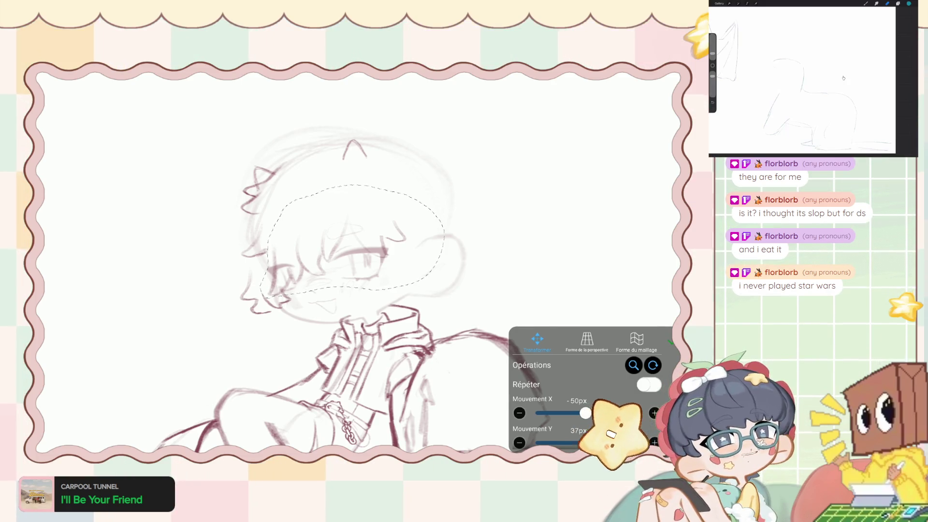
{"action": "key", "text": "Return"}
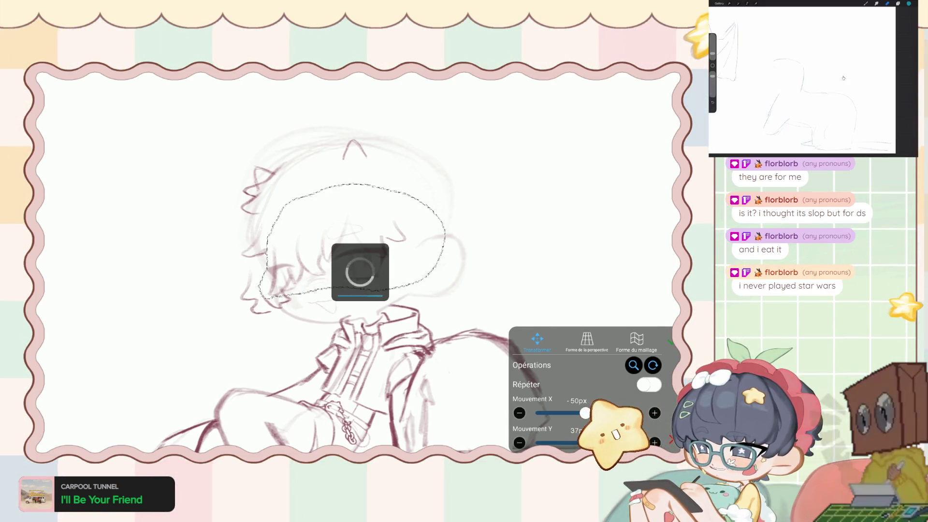
{"action": "key", "text": "ctrl+z"}
{"action": "key", "text": "ctrl+shift+z"}
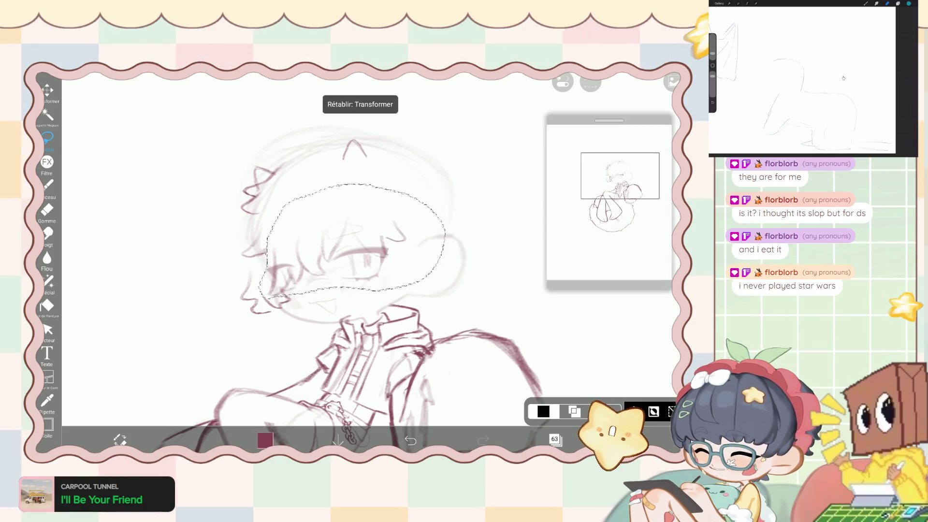
Lasso the hair over the eye and move it 16 px right and 88 px up, scaled to about 93%.
{"action": "mouse_move", "coordinate": [350, 233]}
{"action": "left_mouse_down"}
{"action": "mouse_move", "coordinate": [353, 250]}
{"action": "mouse_move", "coordinate": [418, 290]}
{"action": "left_mouse_up"}
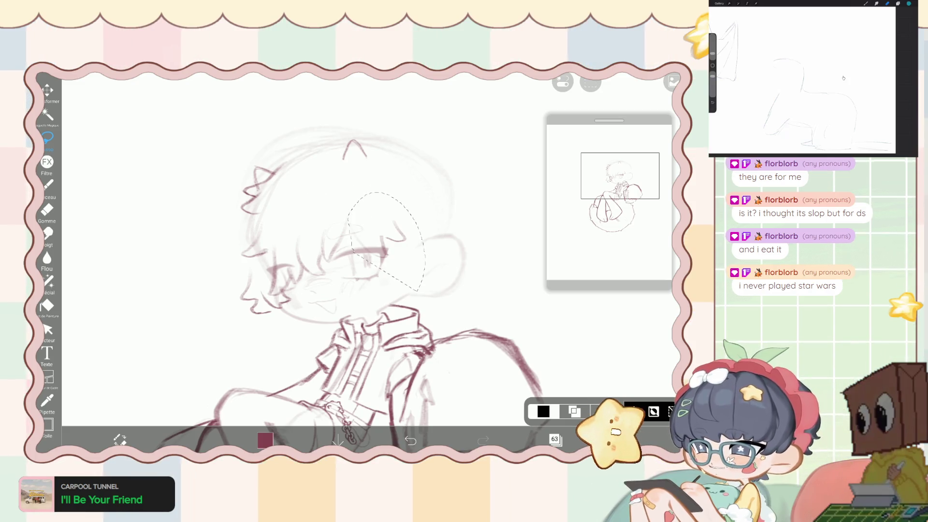
{"action": "key", "text": "ctrl+t"}
{"action": "left_click_drag", "start_coordinate": [387, 242], "coordinate": [380, 234]}
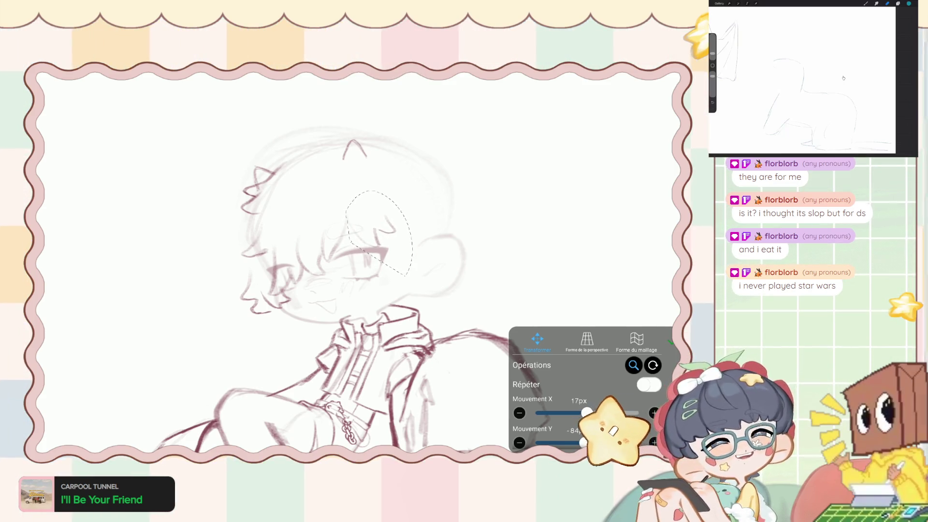
{"action": "left_click_drag", "start_coordinate": [382, 237], "coordinate": [382, 235]}
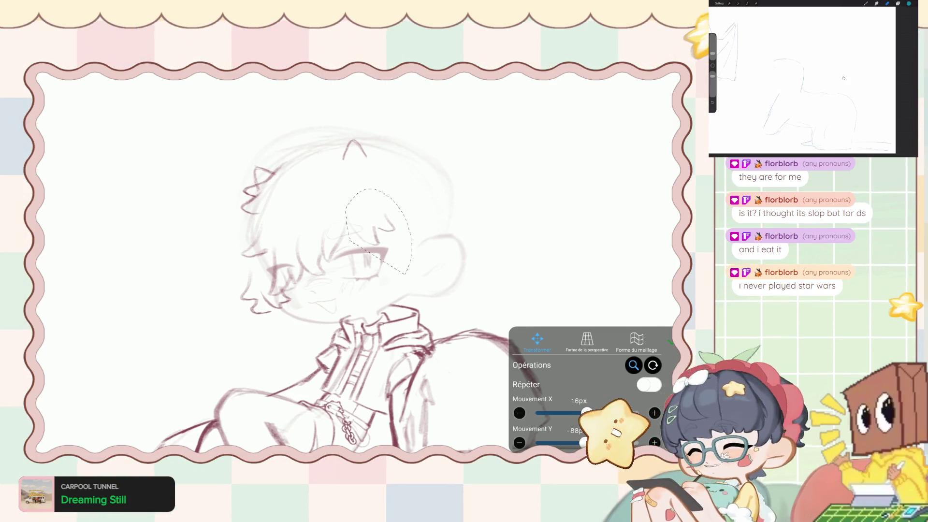
{"action": "left_click", "coordinate": [671, 342]}
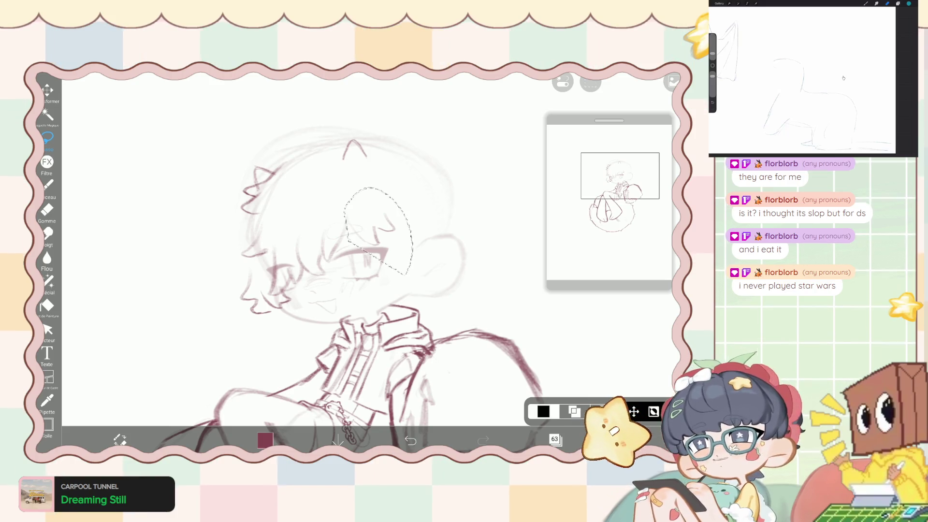
{"action": "left_click", "coordinate": [48, 185]}
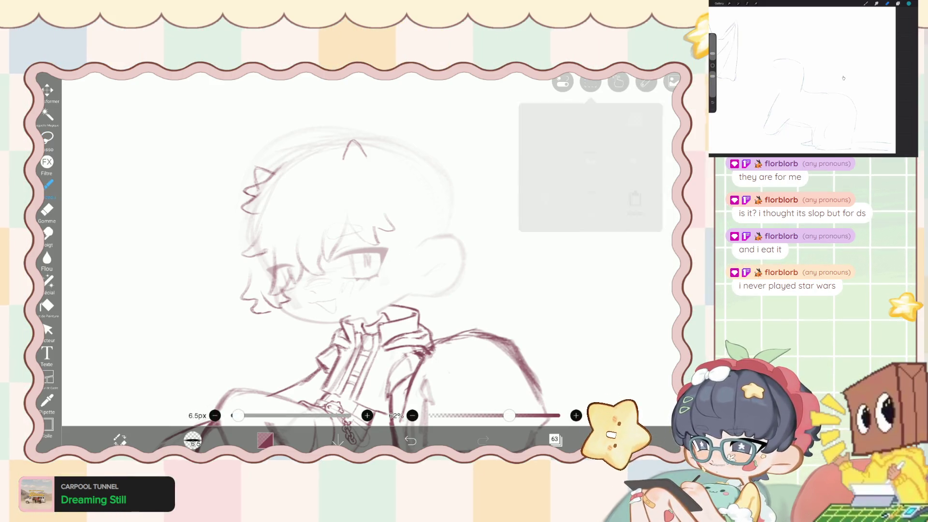
Lasso the hair tuft at the head's left side and nudge it slightly up-left.
{"action": "scroll", "coordinate": [367, 290], "scroll_direction": "up", "scroll_amount": 3}
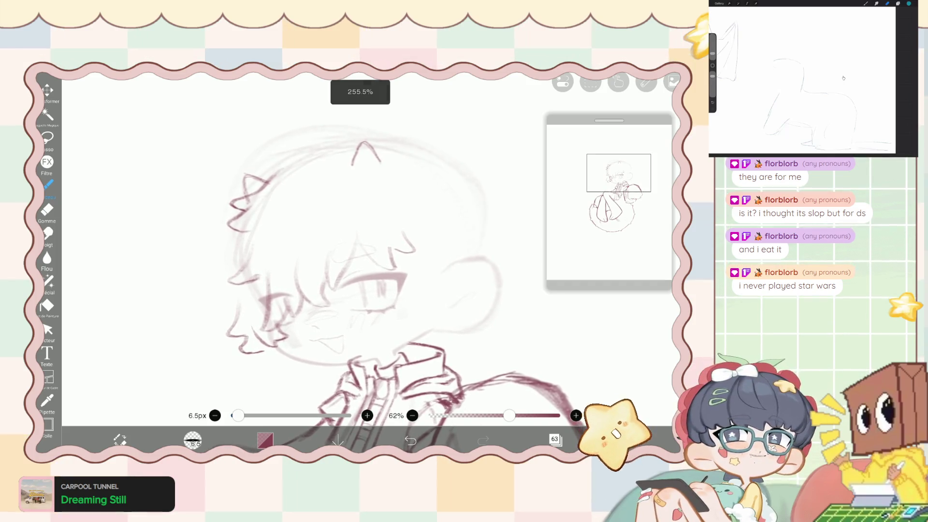
{"action": "left_click", "coordinate": [48, 138]}
{"action": "mouse_move", "coordinate": [202, 272]}
{"action": "left_mouse_down"}
{"action": "mouse_move", "coordinate": [232, 292]}
{"action": "mouse_move", "coordinate": [238, 236]}
{"action": "left_mouse_up"}
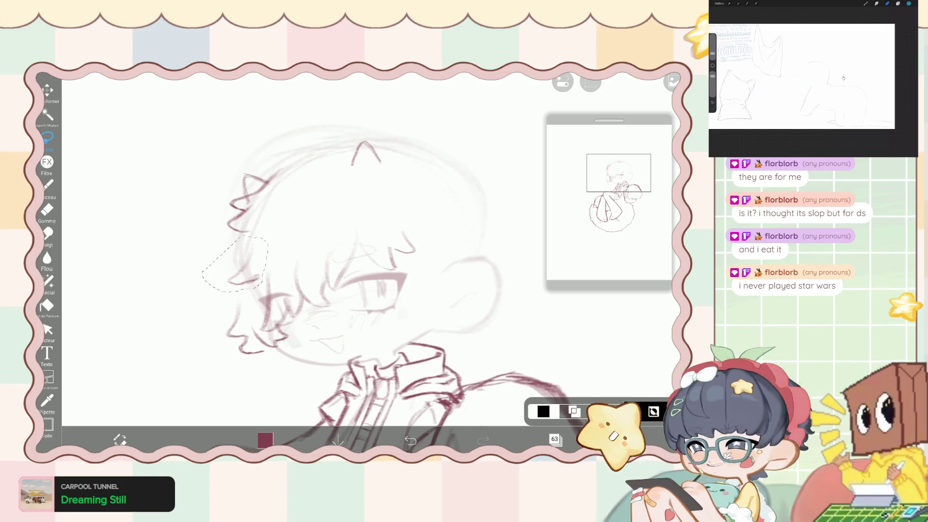
{"action": "left_click", "coordinate": [48, 90]}
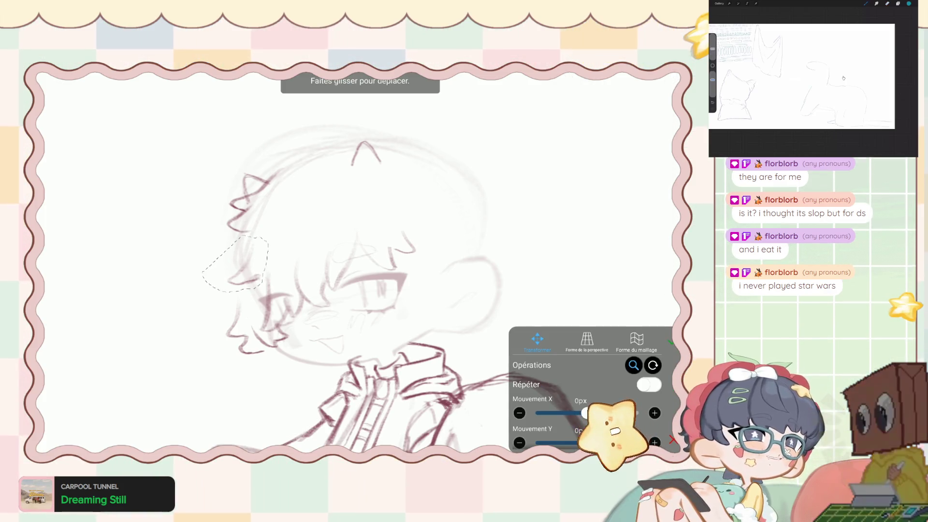
{"action": "left_click_drag", "start_coordinate": [236, 263], "coordinate": [225, 257]}
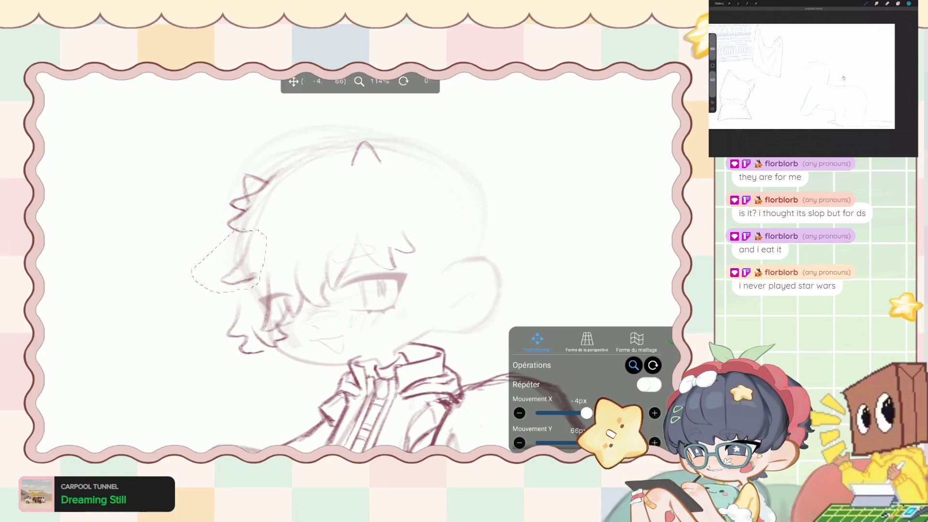
Narrow and skew the tuft with Forme de la perspective and apply the distortion.
{"action": "left_click", "coordinate": [587, 340]}
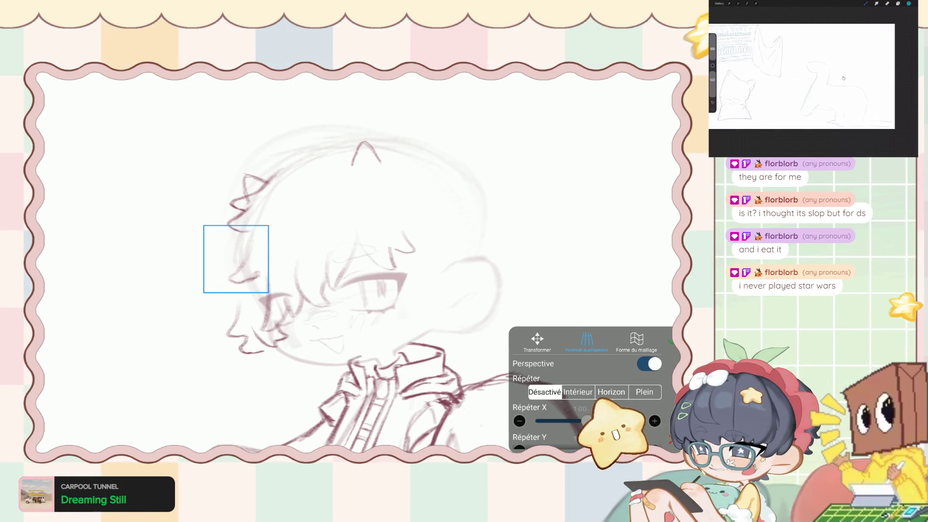
{"action": "left_click_drag", "start_coordinate": [268, 258], "coordinate": [263, 258]}
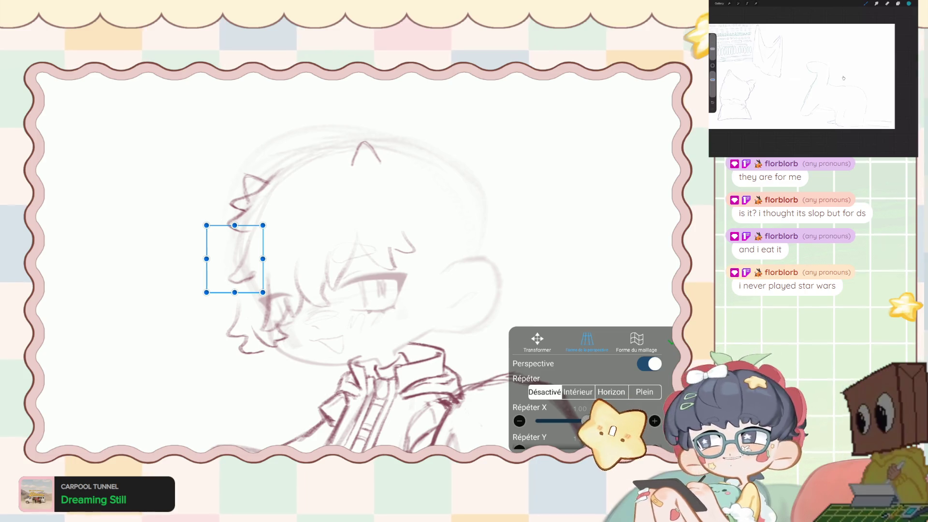
{"action": "left_click_drag", "start_coordinate": [206, 292], "coordinate": [200, 286]}
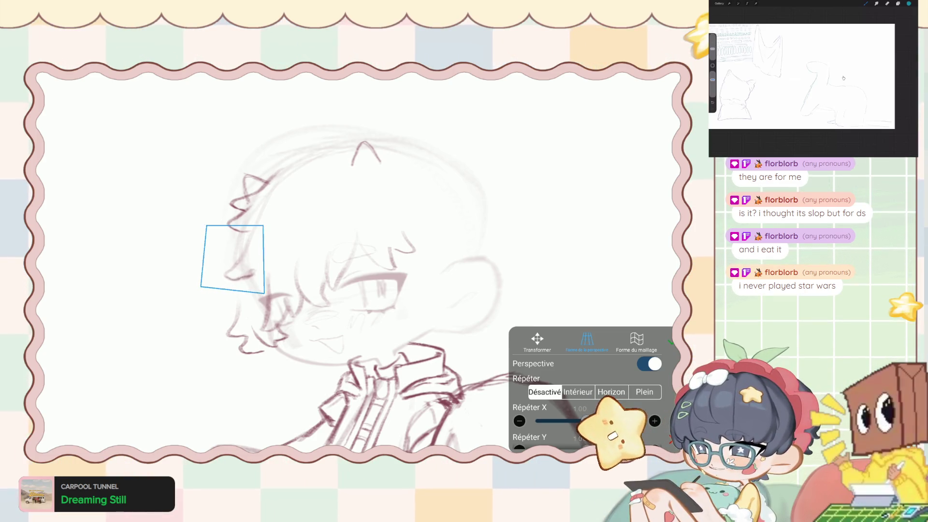
{"action": "left_click_drag", "start_coordinate": [263, 292], "coordinate": [263, 300]}
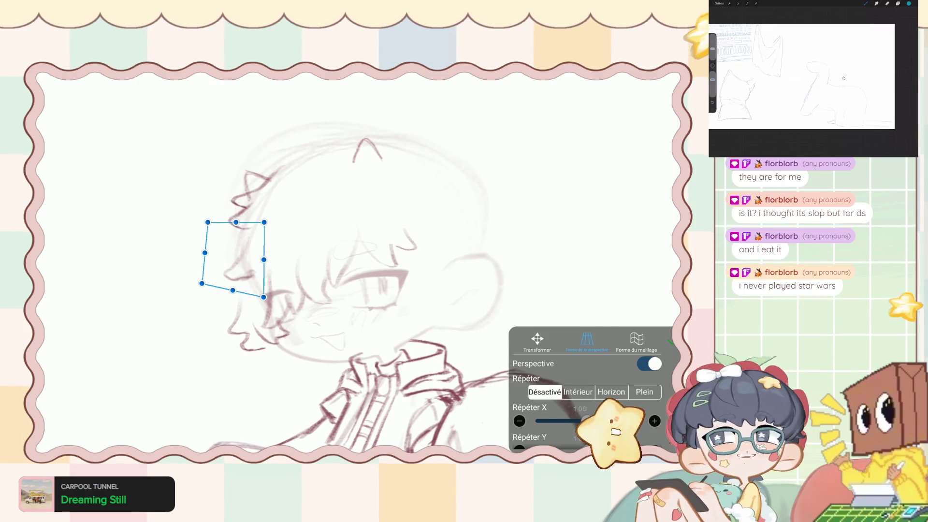
{"action": "left_click_drag", "start_coordinate": [234, 258], "coordinate": [199, 278]}
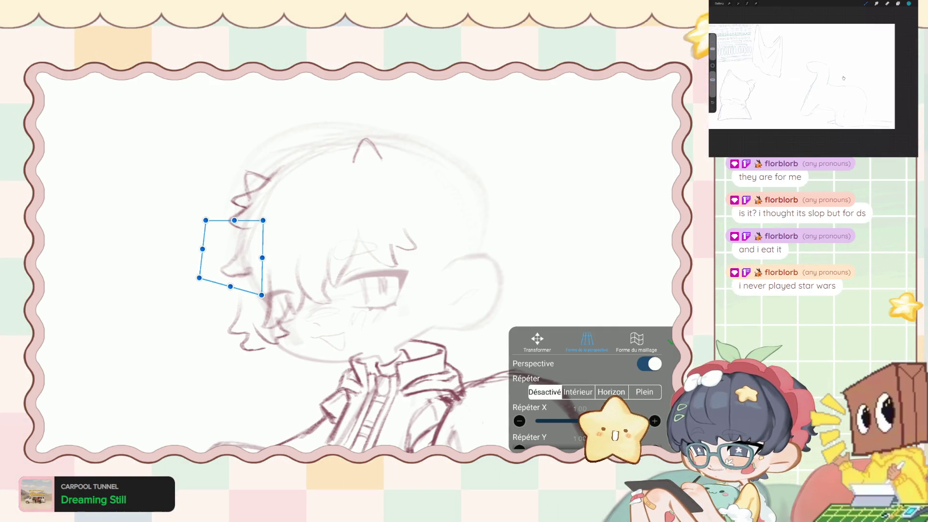
{"action": "left_click", "coordinate": [671, 341]}
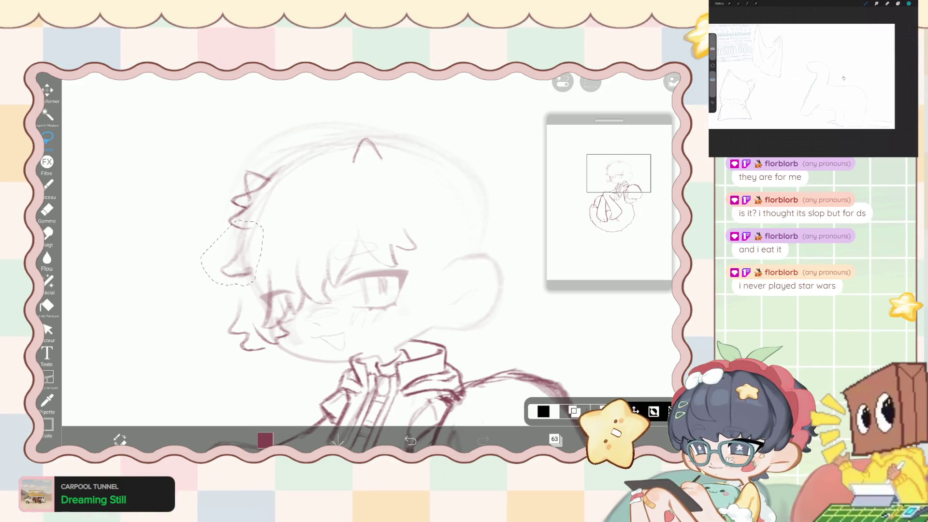
Deselect, undo the last brush stroke, and set the Pinceau brush to 8 px.
{"action": "left_click", "coordinate": [591, 82]}
{"action": "left_click", "coordinate": [47, 211]}
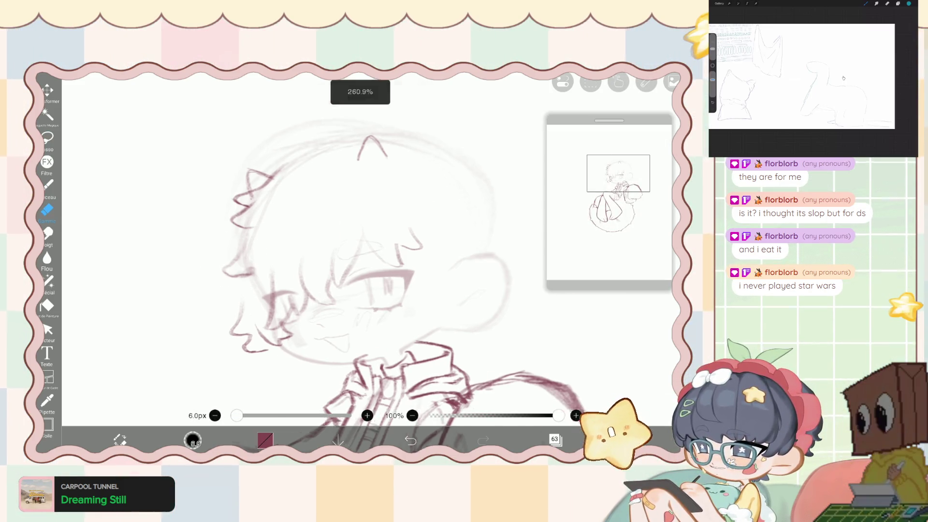
{"action": "scroll", "coordinate": [290, 265], "scroll_direction": "up", "scroll_amount": 10}
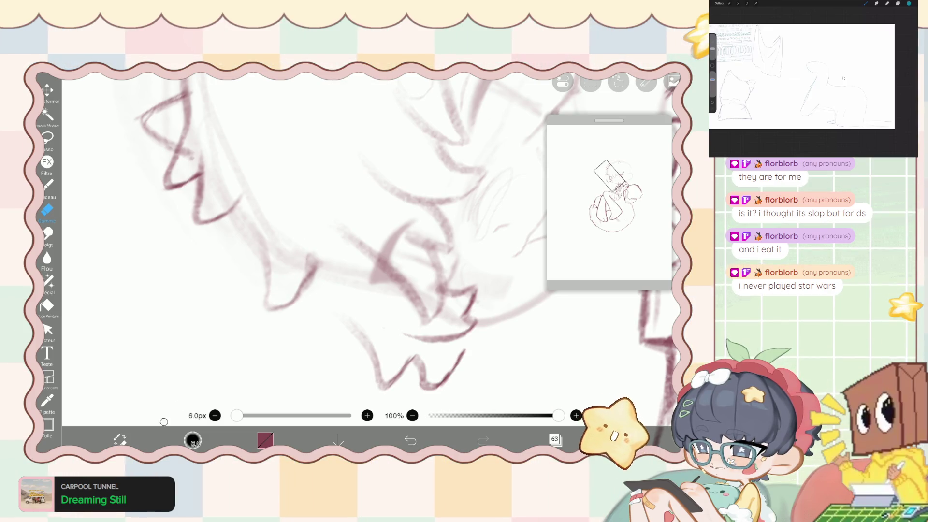
{"action": "left_click", "coordinate": [49, 185]}
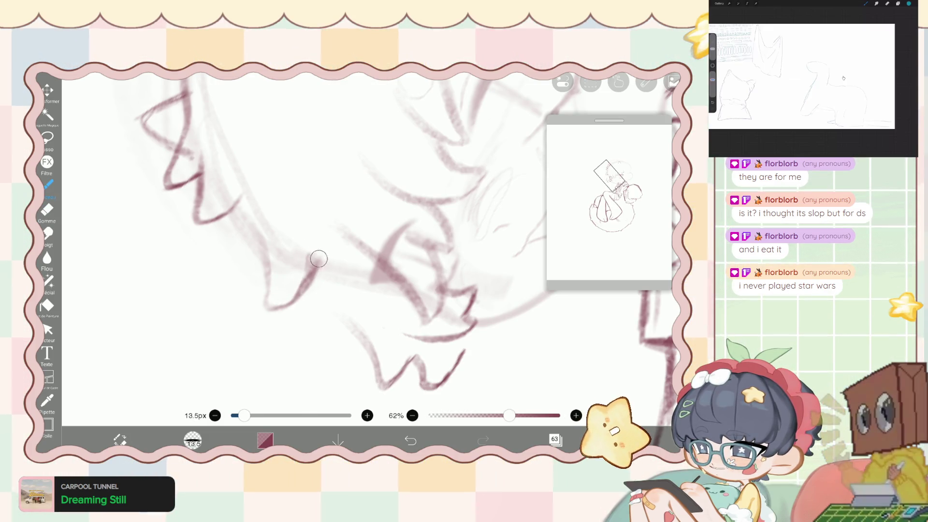
{"action": "key", "text": "ctrl+z"}
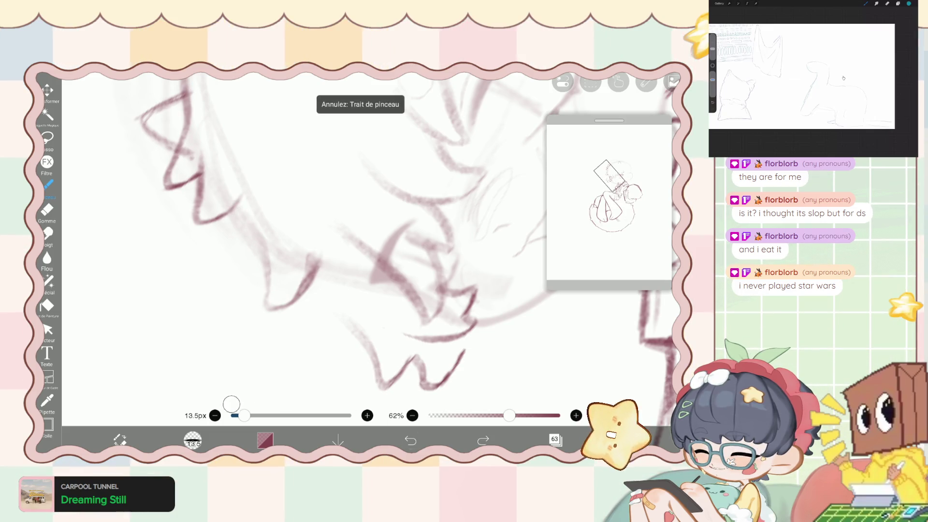
{"action": "left_click_drag", "start_coordinate": [244, 415], "coordinate": [239, 415]}
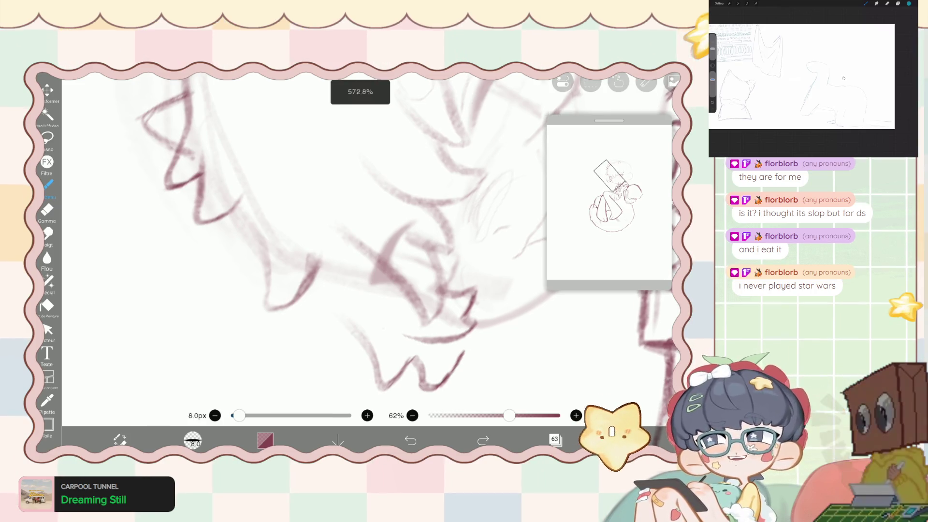
Draw new maroon strand lines over the hair tufts on the left of the head.
{"action": "scroll", "coordinate": [368, 242], "scroll_direction": "down", "scroll_amount": 3}
{"action": "scroll", "coordinate": [367, 242], "scroll_direction": "up", "scroll_amount": 5}
{"action": "mouse_move", "coordinate": [294, 215]}
{"action": "left_mouse_down"}
{"action": "mouse_move", "coordinate": [319, 282]}
{"action": "mouse_move", "coordinate": [303, 250]}
{"action": "left_mouse_up"}
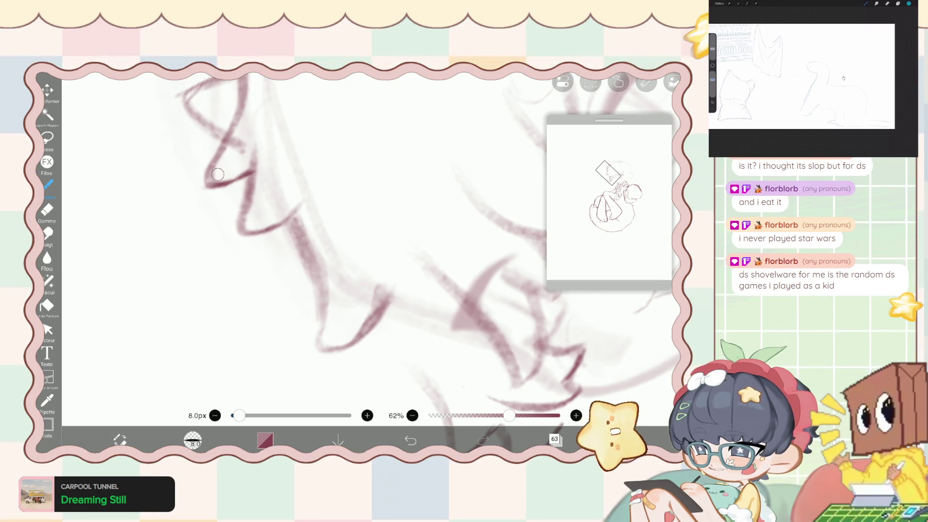
{"action": "scroll", "coordinate": [303, 250], "scroll_direction": "down", "scroll_amount": 5}
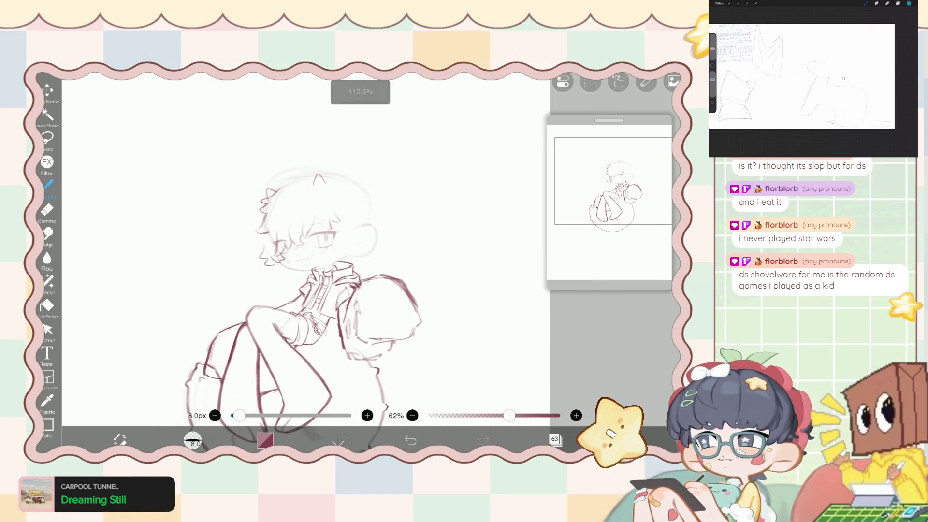
{"action": "scroll", "coordinate": [338, 290], "scroll_direction": "up", "scroll_amount": 3}
{"action": "left_click", "coordinate": [48, 281]}
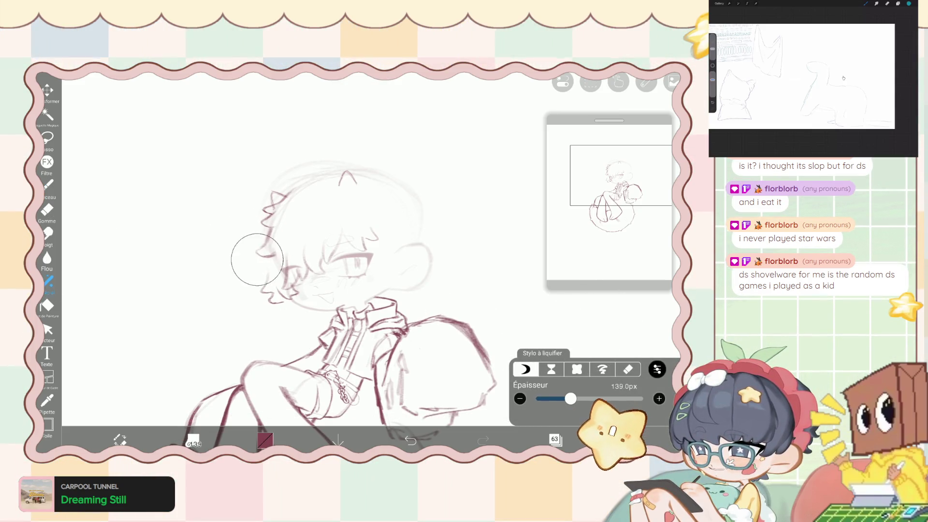
Shrink the liquify pen to about 155 px, then return to the 8 px brush at 62% opacity.
{"action": "left_click", "coordinate": [48, 184]}
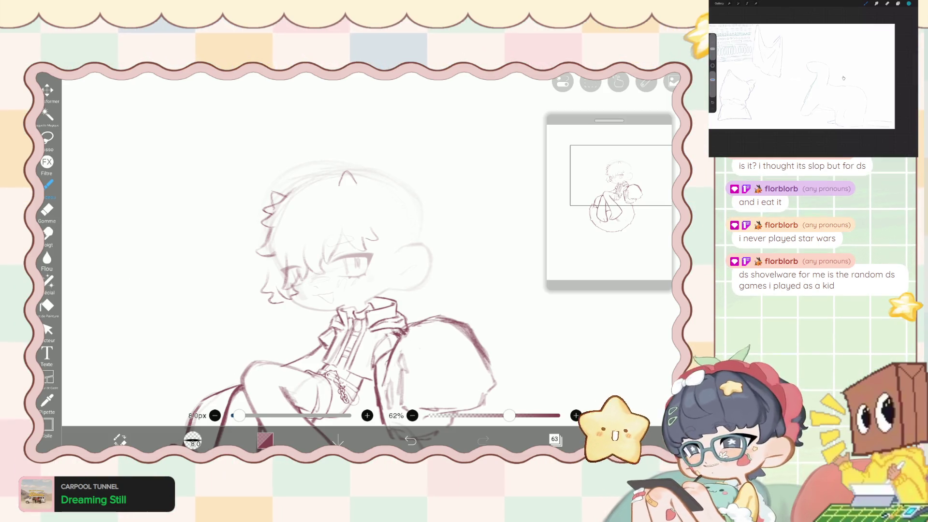
{"action": "scroll", "coordinate": [338, 266], "scroll_direction": "up", "scroll_amount": 1}
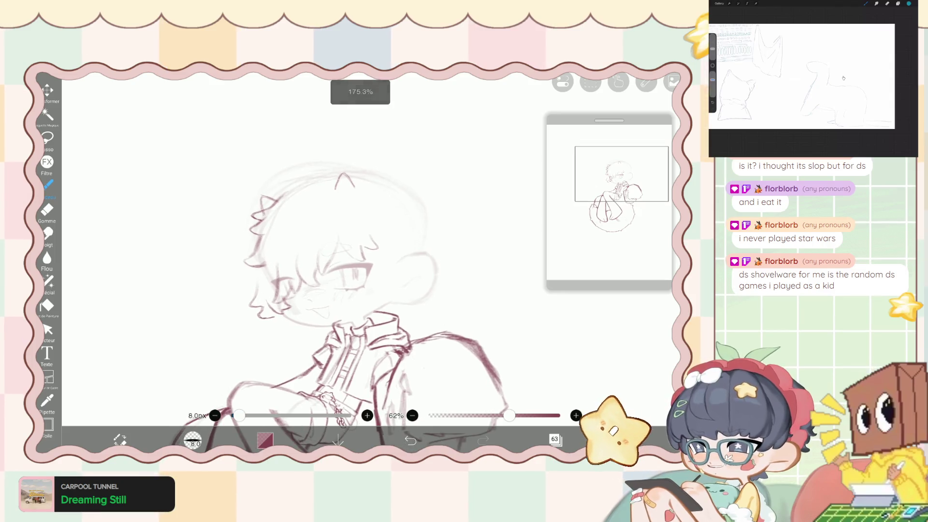
{"action": "left_click", "coordinate": [48, 281]}
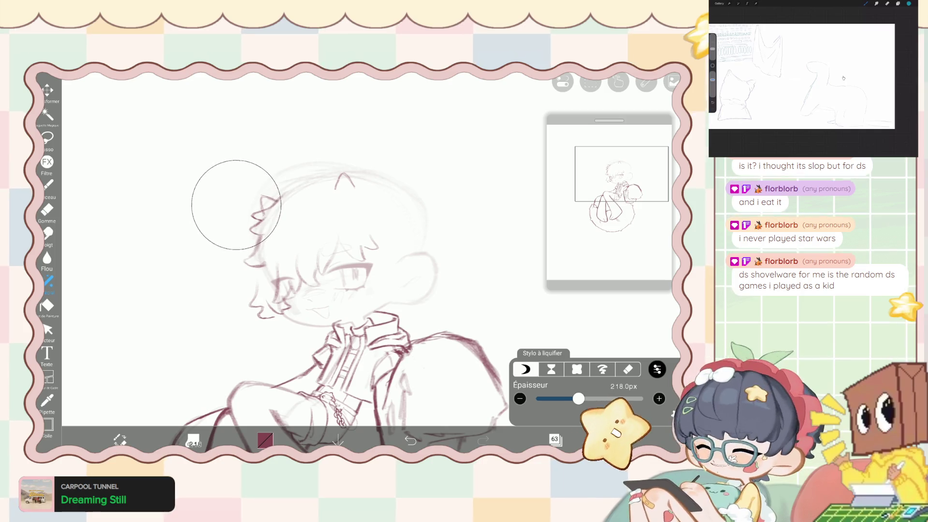
{"action": "left_click_drag", "start_coordinate": [578, 399], "coordinate": [570, 398]}
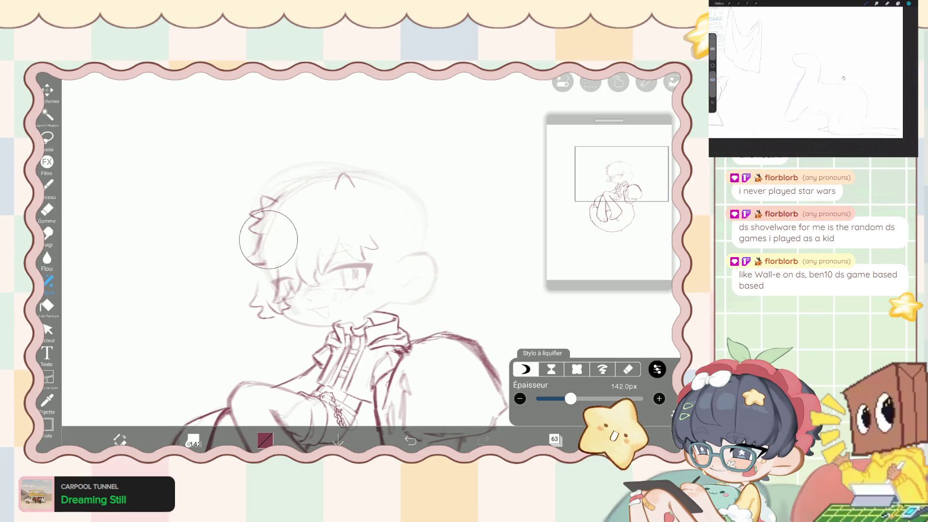
{"action": "left_click", "coordinate": [48, 185]}
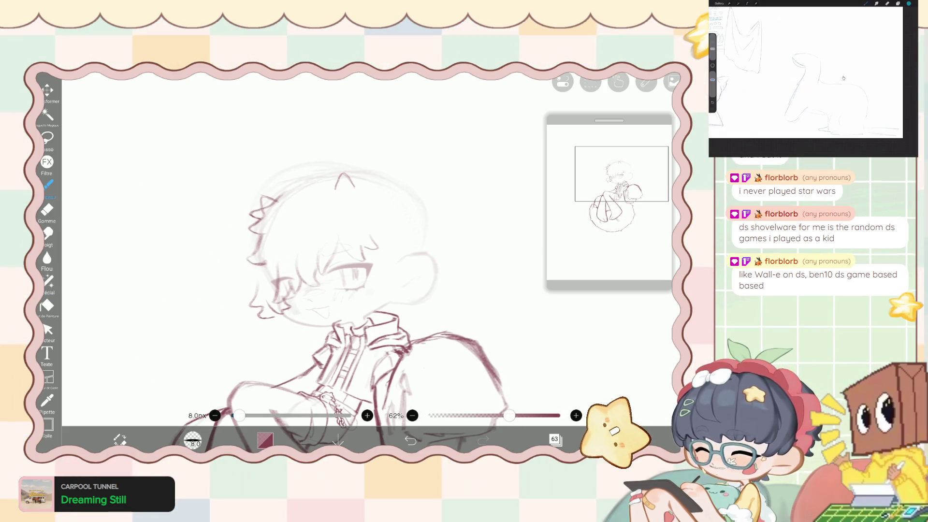
{"action": "scroll", "coordinate": [367, 251], "scroll_direction": "up", "scroll_amount": 5}
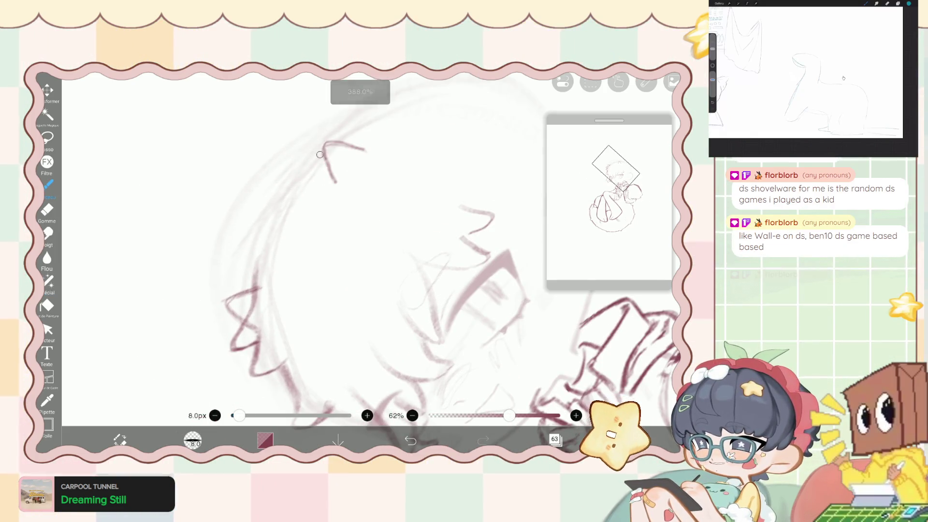
Draw two curved maroon strokes over the top and back of the head, then set liquify Épaisseur to 300 px.
{"action": "left_click_drag", "start_coordinate": [316, 152], "coordinate": [264, 221]}
{"action": "left_click_drag", "start_coordinate": [292, 170], "coordinate": [254, 261]}
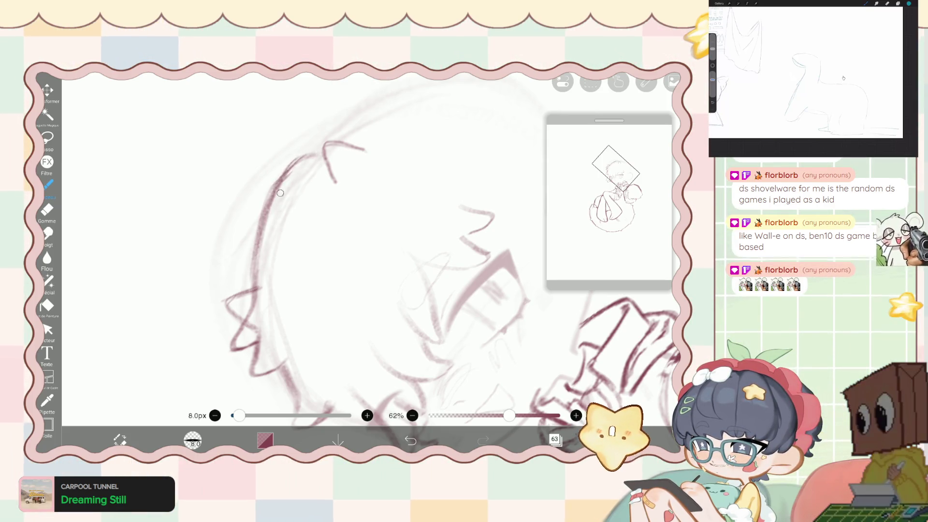
{"action": "scroll", "coordinate": [367, 271], "scroll_direction": "down", "scroll_amount": 5}
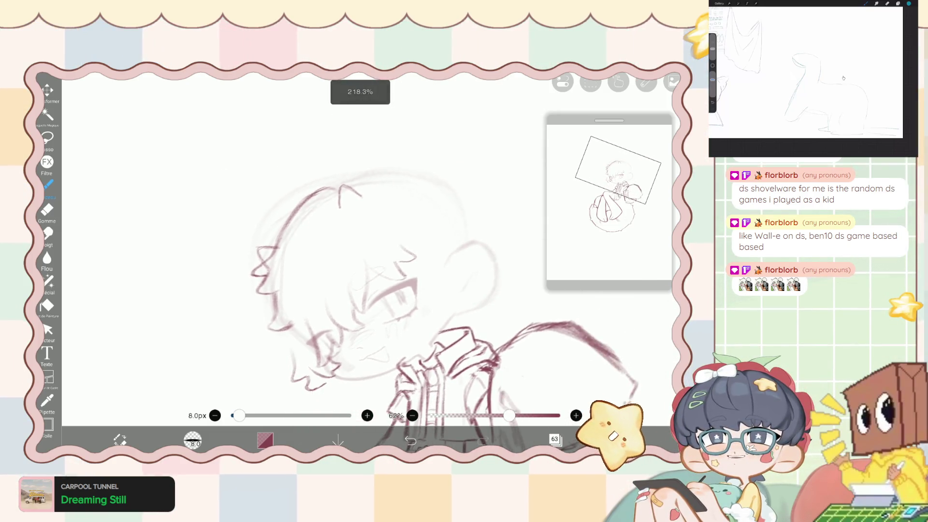
{"action": "scroll", "coordinate": [368, 271], "scroll_direction": "down", "scroll_amount": 1}
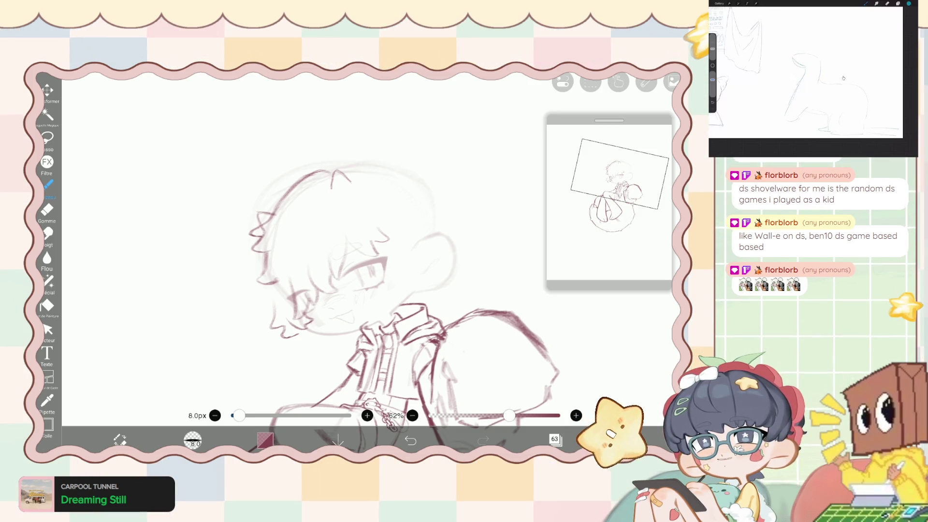
{"action": "scroll", "coordinate": [368, 270], "scroll_direction": "down", "scroll_amount": 2}
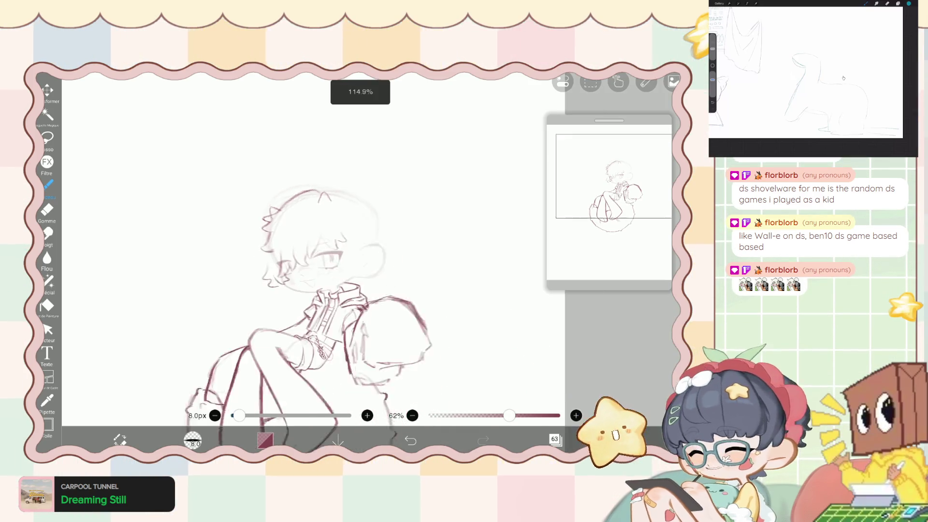
{"action": "left_click", "coordinate": [48, 281]}
{"action": "left_click_drag", "start_coordinate": [570, 398], "coordinate": [585, 398]}
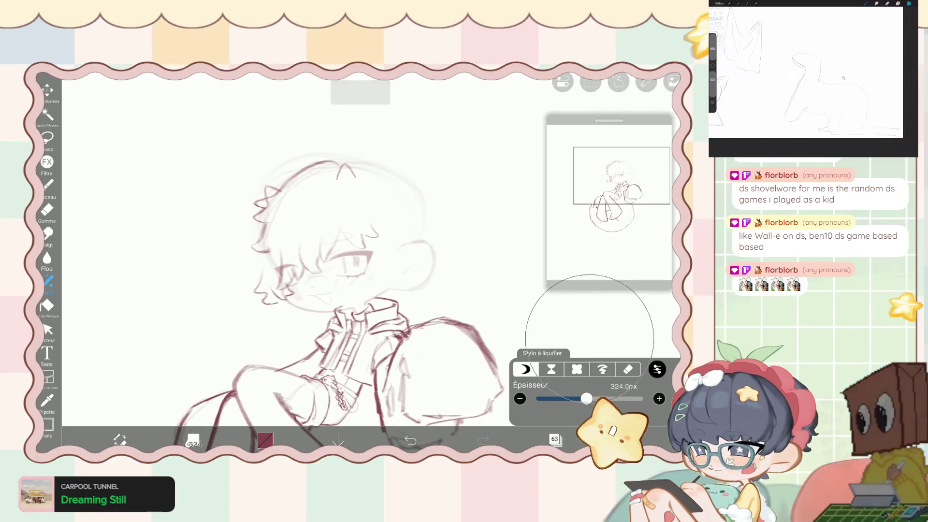
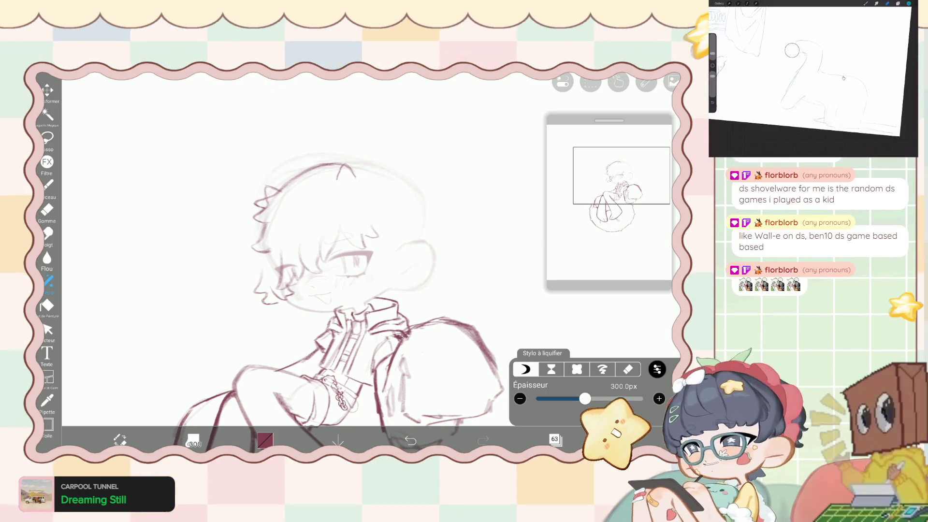
Undo the top-right hair stroke and redraw it with the brush.
{"action": "left_click", "coordinate": [47, 185]}
{"action": "scroll", "coordinate": [348, 290], "scroll_direction": "up", "scroll_amount": 3}
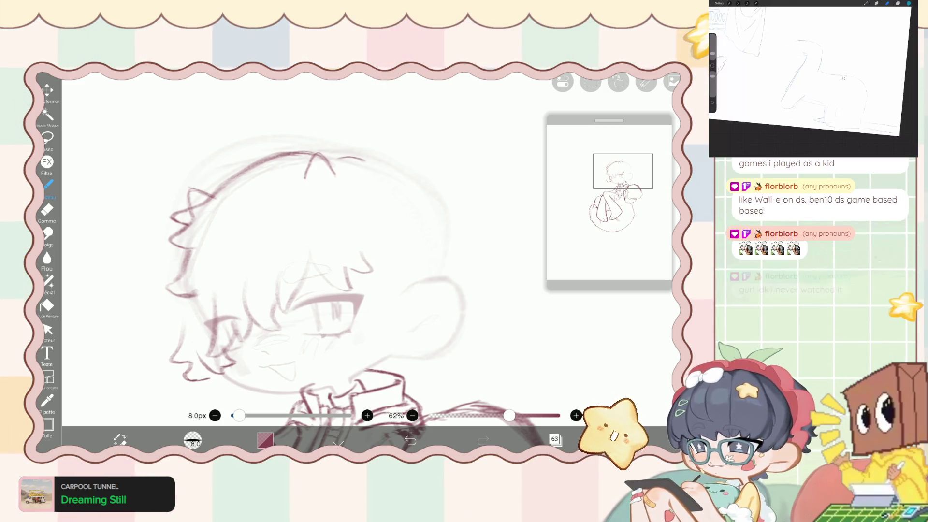
{"action": "key", "text": "ctrl+z"}
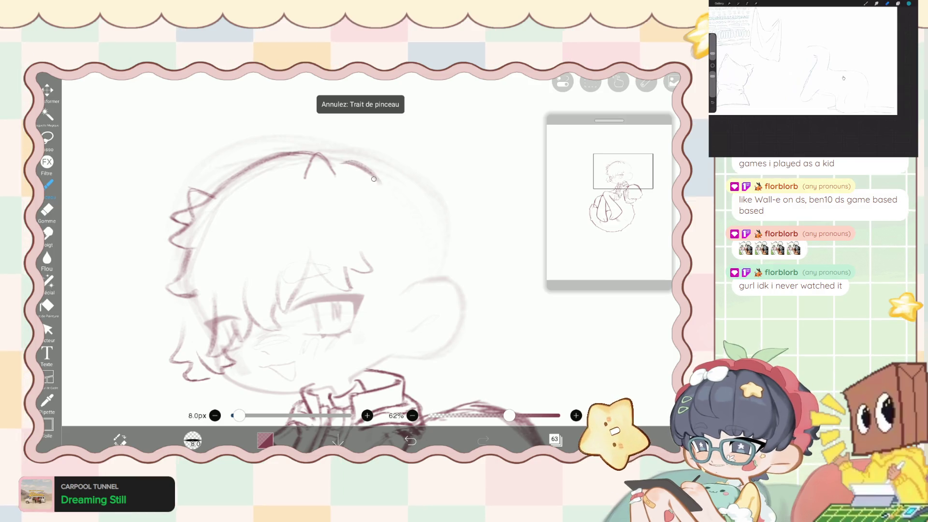
{"action": "left_click_drag", "start_coordinate": [374, 178], "coordinate": [408, 205]}
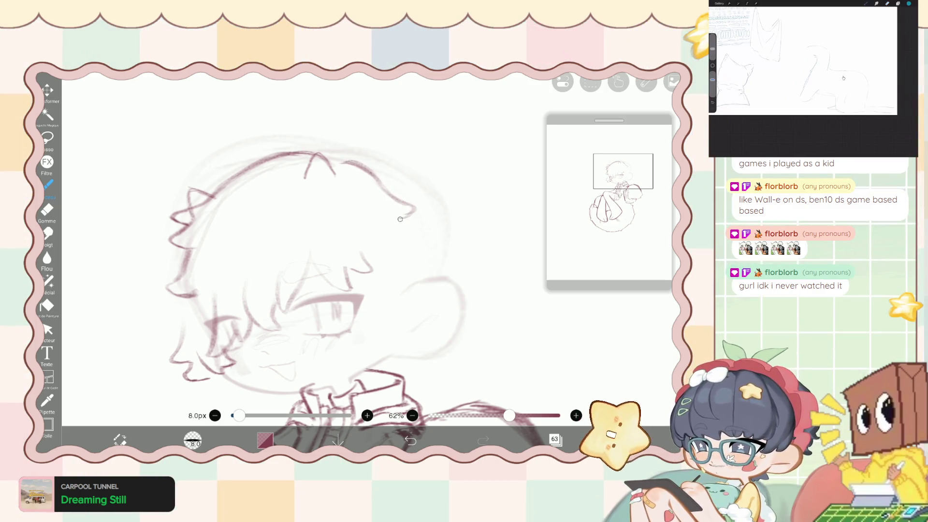
Zoom in and draw a curved contour stroke down the face.
{"action": "scroll", "coordinate": [357, 290], "scroll_direction": "up", "scroll_amount": 2}
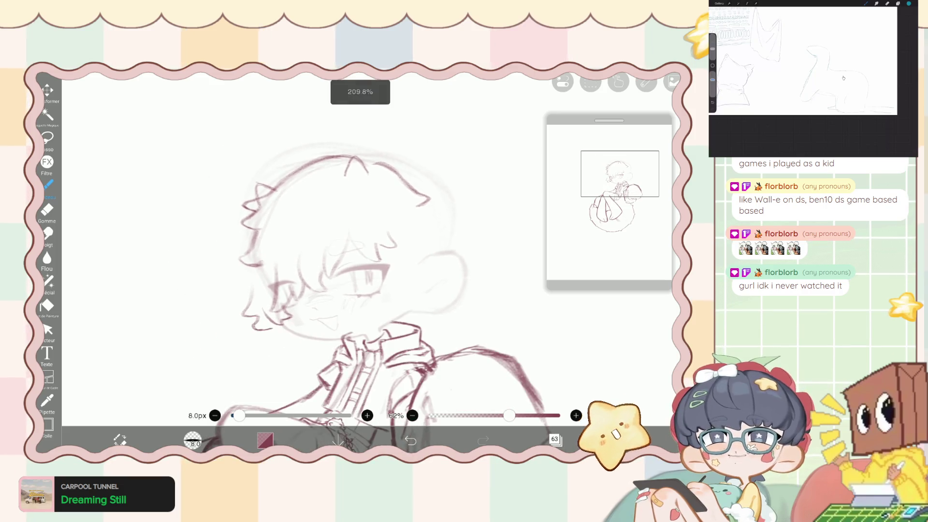
{"action": "scroll", "coordinate": [358, 290], "scroll_direction": "down", "scroll_amount": 1}
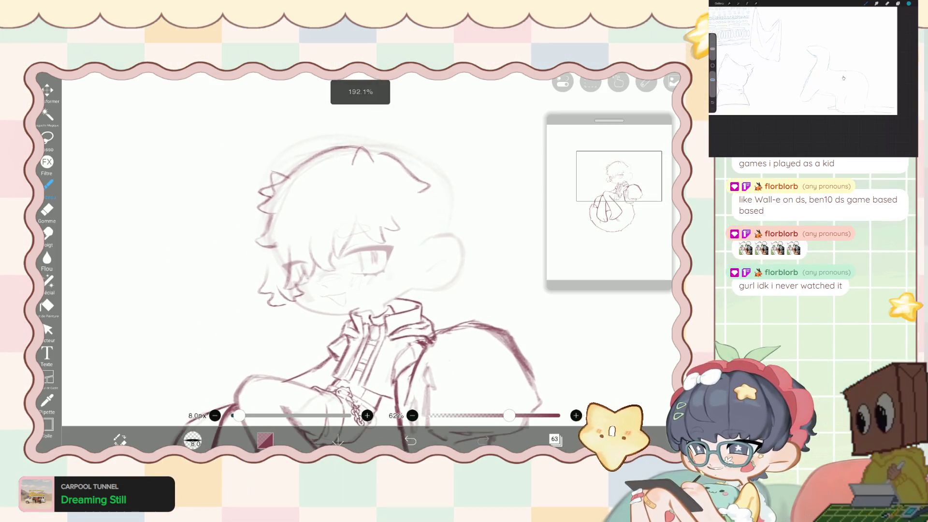
{"action": "scroll", "coordinate": [367, 290], "scroll_direction": "up", "scroll_amount": 1}
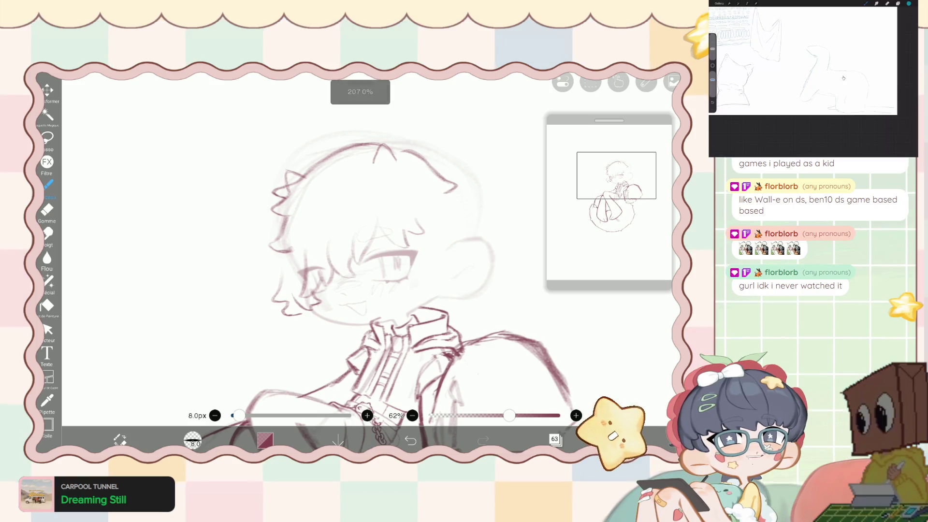
{"action": "scroll", "coordinate": [357, 290], "scroll_direction": "down", "scroll_amount": 1}
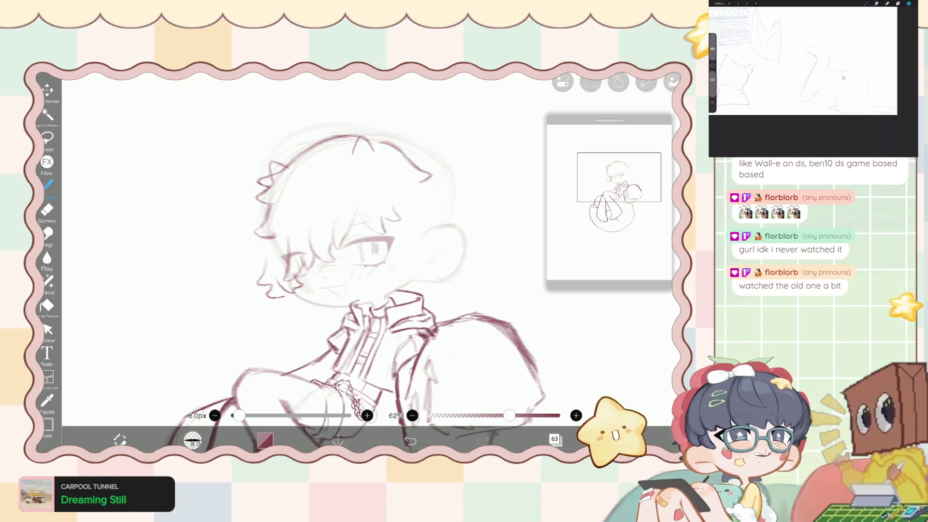
{"action": "scroll", "coordinate": [367, 290], "scroll_direction": "up", "scroll_amount": 1}
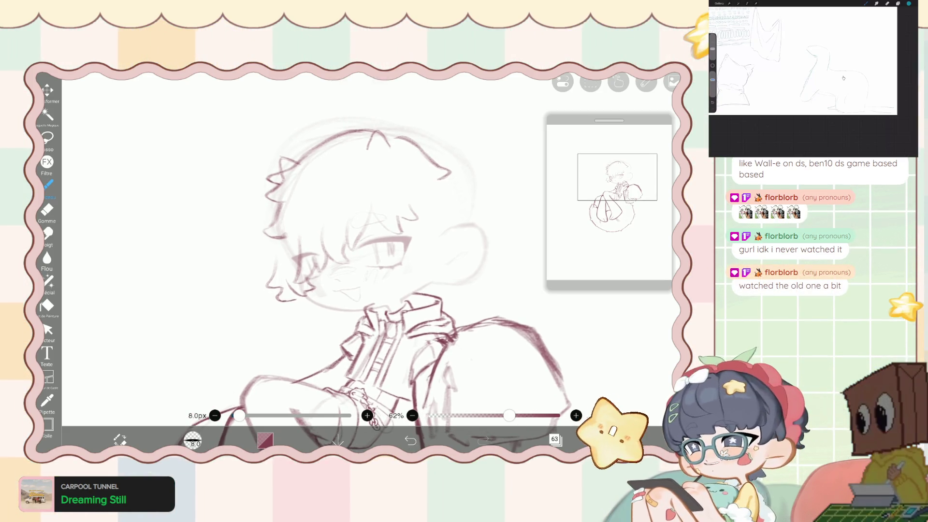
{"action": "scroll", "coordinate": [358, 251], "scroll_direction": "up", "scroll_amount": 2}
{"action": "scroll", "coordinate": [358, 251], "scroll_direction": "up", "scroll_amount": 2}
{"action": "scroll", "coordinate": [358, 252], "scroll_direction": "up", "scroll_amount": 2}
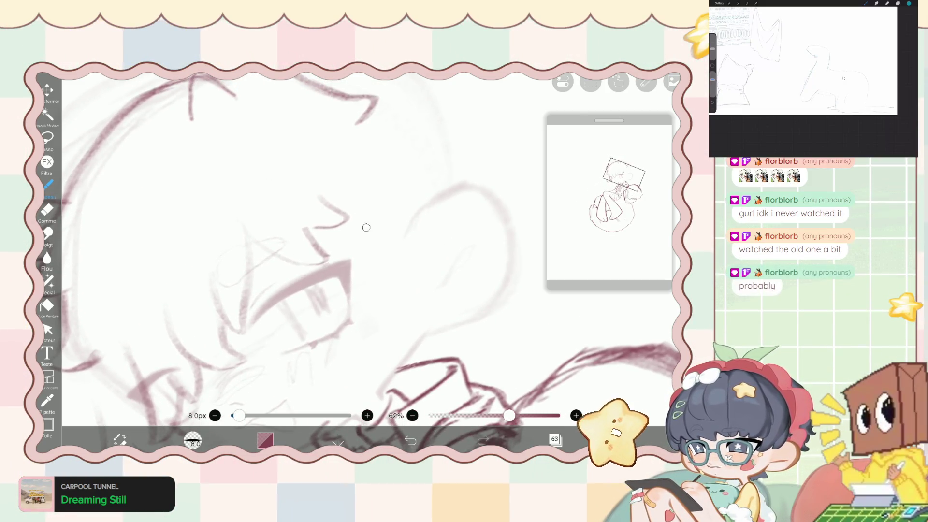
{"action": "left_click_drag", "start_coordinate": [362, 230], "coordinate": [351, 303]}
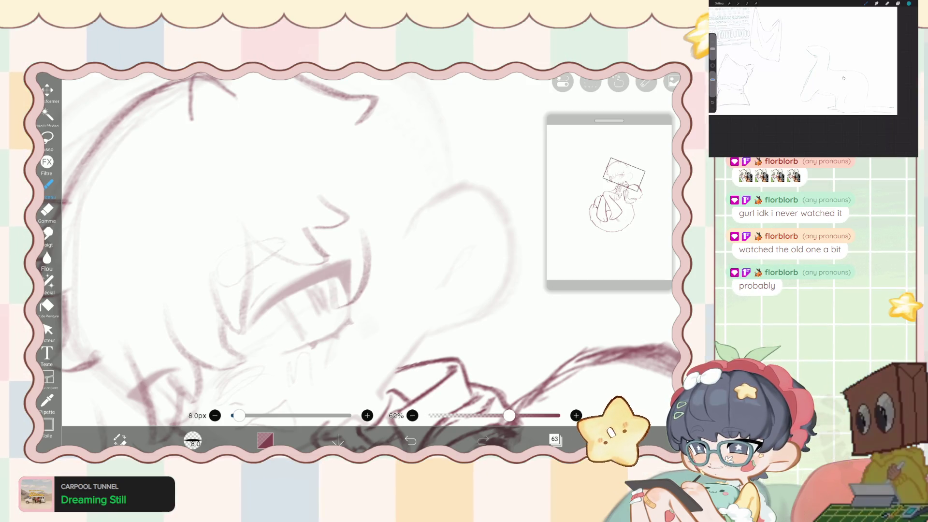
{"action": "scroll", "coordinate": [319, 236], "scroll_direction": "down", "scroll_amount": 5}
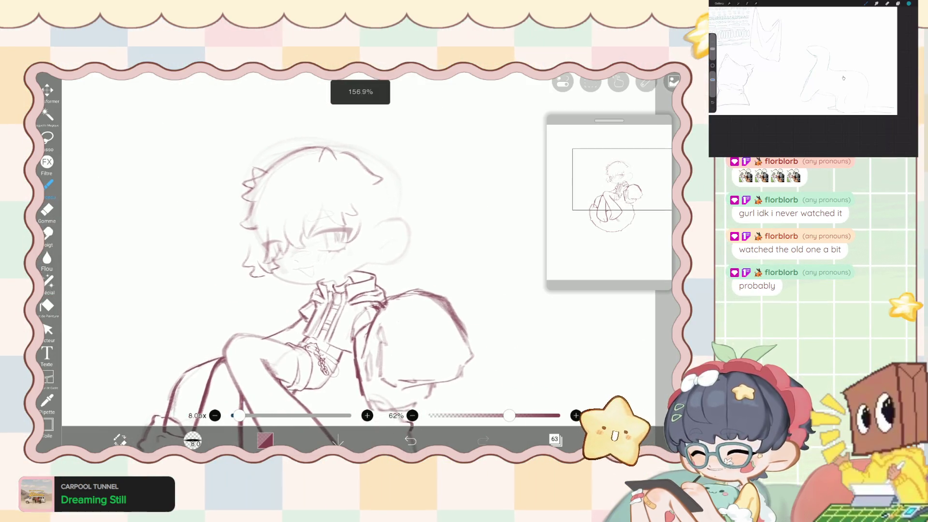
{"action": "scroll", "coordinate": [319, 266], "scroll_direction": "up", "scroll_amount": 2}
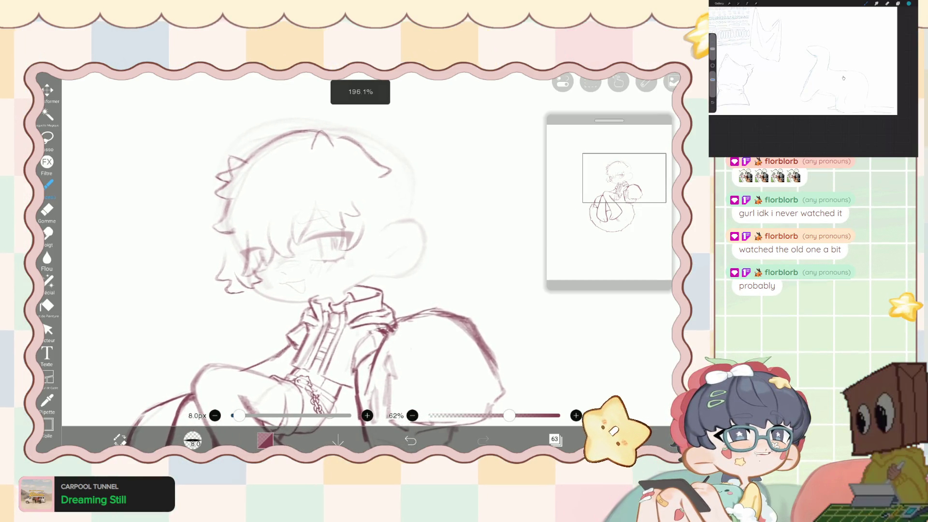
{"action": "scroll", "coordinate": [319, 252], "scroll_direction": "up", "scroll_amount": 2}
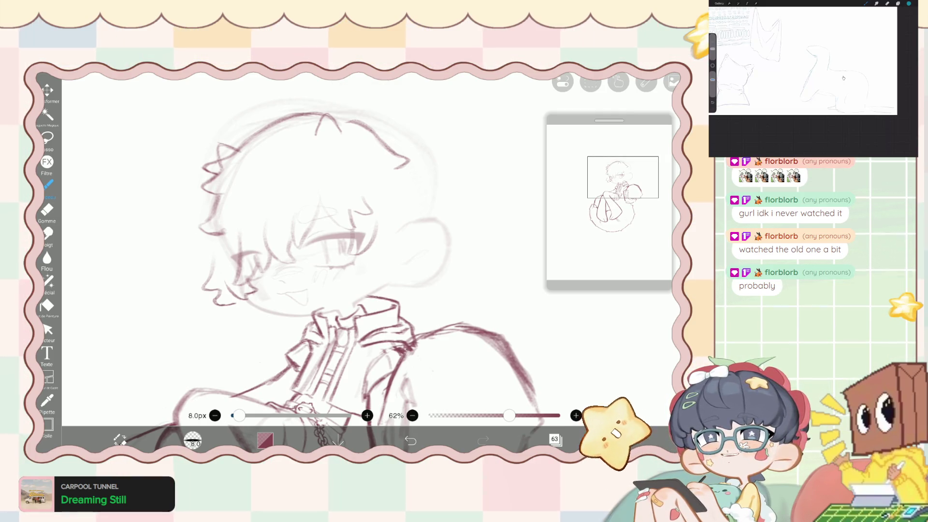
{"action": "scroll", "coordinate": [319, 251], "scroll_direction": "down", "scroll_amount": 1}
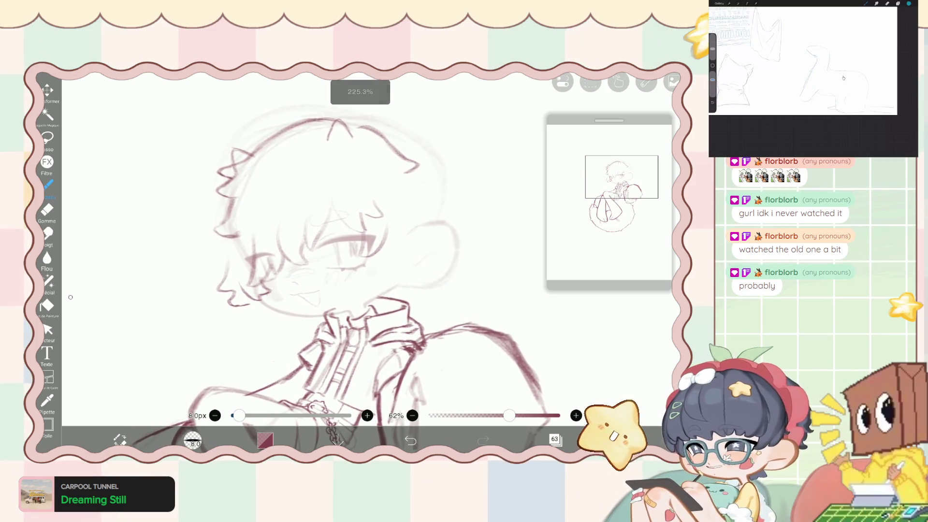
Set the liquify pen to 63px and push the cheek and chin contours into shape.
{"action": "left_click", "coordinate": [47, 281]}
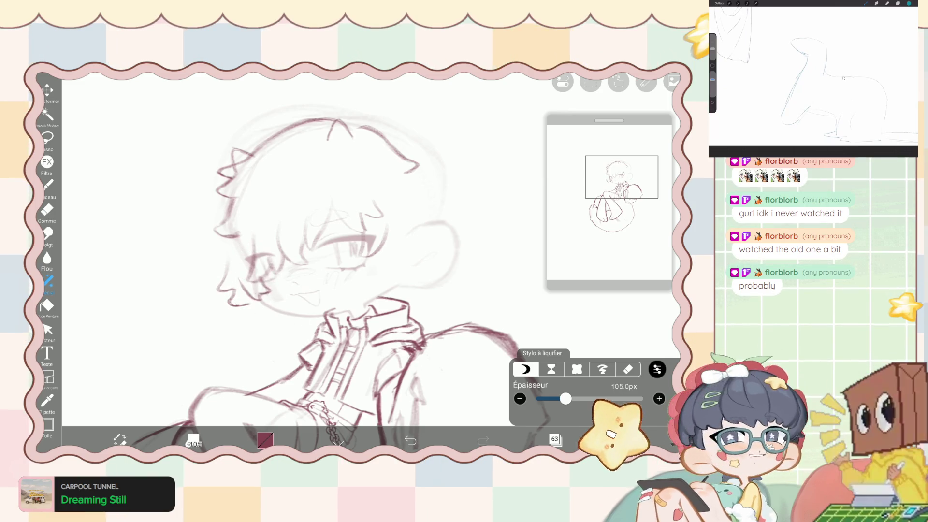
{"action": "left_click_drag", "start_coordinate": [567, 398], "coordinate": [557, 398]}
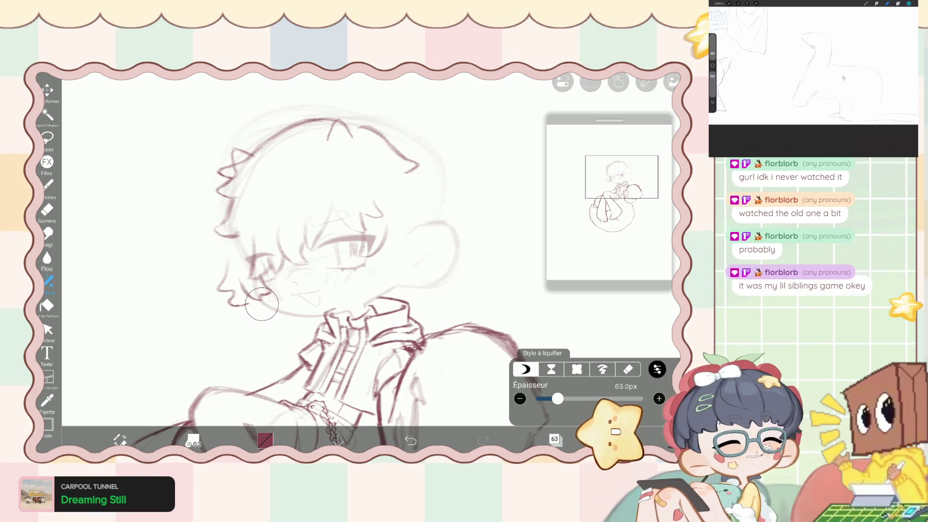
{"action": "left_click_drag", "start_coordinate": [251, 273], "coordinate": [240, 292]}
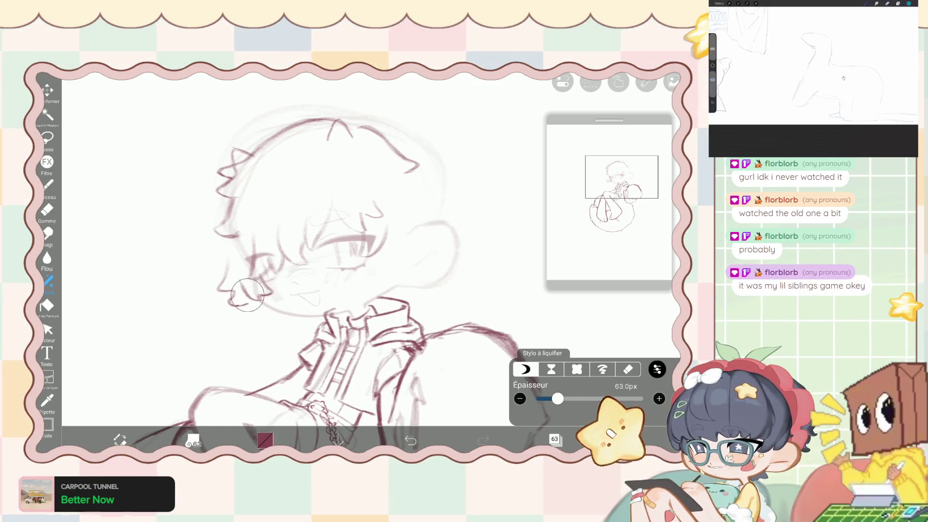
{"action": "mouse_move", "coordinate": [240, 292]}
{"action": "left_mouse_down"}
{"action": "mouse_move", "coordinate": [233, 270]}
{"action": "mouse_move", "coordinate": [303, 323]}
{"action": "left_mouse_up"}
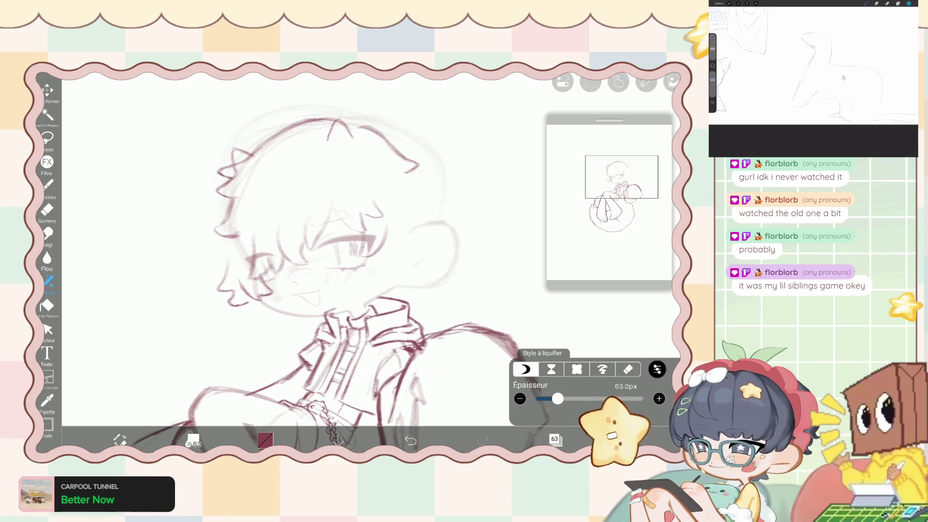
Enlarge the liquify pen to 104px, reshape the hair over the eye, and set strength to 72%.
{"action": "left_click_drag", "start_coordinate": [557, 398], "coordinate": [566, 399]}
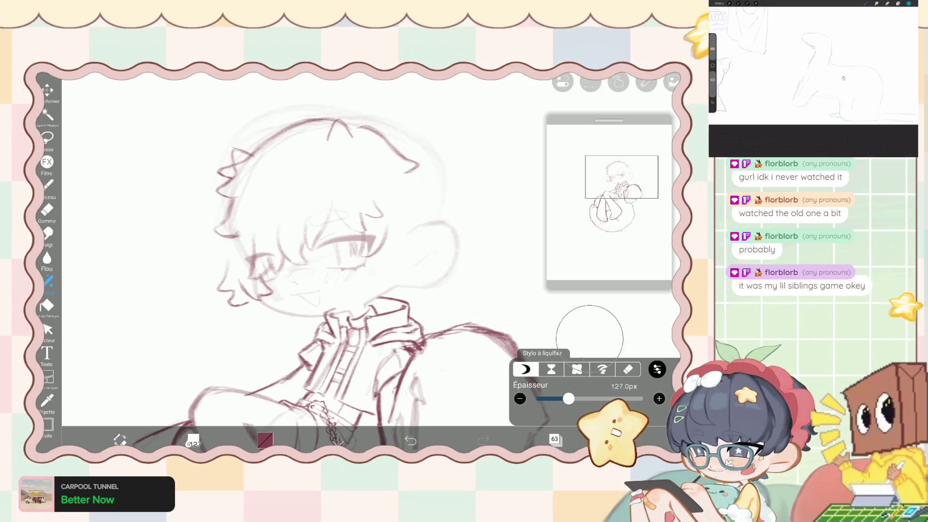
{"action": "left_click_drag", "start_coordinate": [323, 208], "coordinate": [331, 199]}
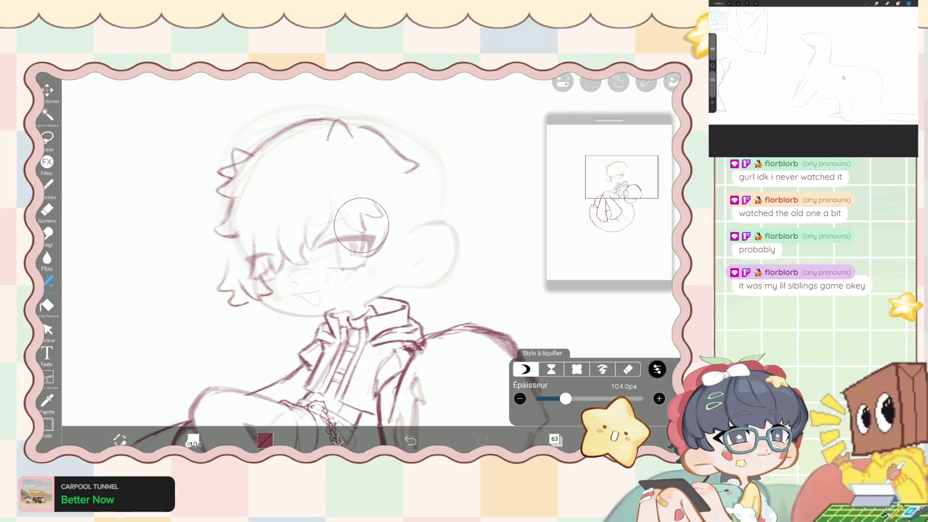
{"action": "left_click_drag", "start_coordinate": [331, 199], "coordinate": [353, 214]}
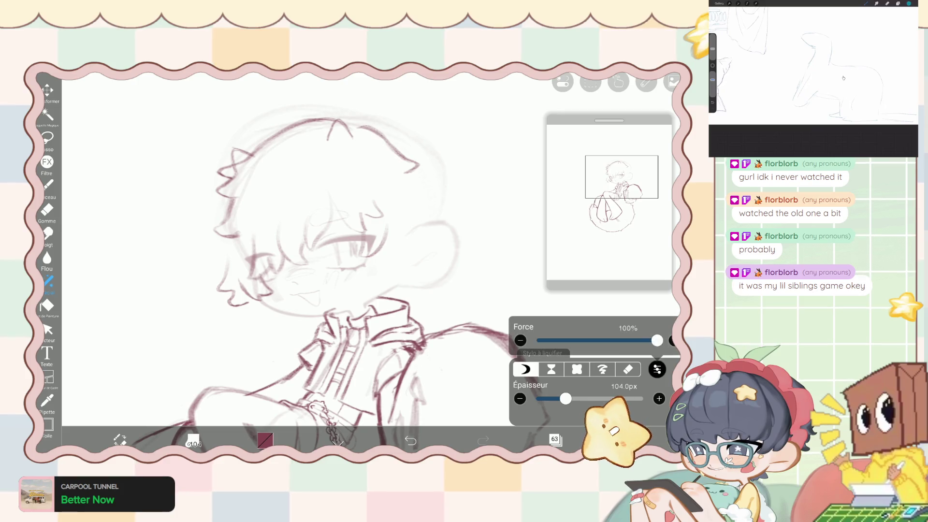
{"action": "left_click", "coordinate": [657, 369]}
{"action": "mouse_move", "coordinate": [538, 340]}
{"action": "left_mouse_down"}
{"action": "mouse_move", "coordinate": [653, 340]}
{"action": "mouse_move", "coordinate": [538, 340]}
{"action": "mouse_move", "coordinate": [623, 340]}
{"action": "left_mouse_up"}
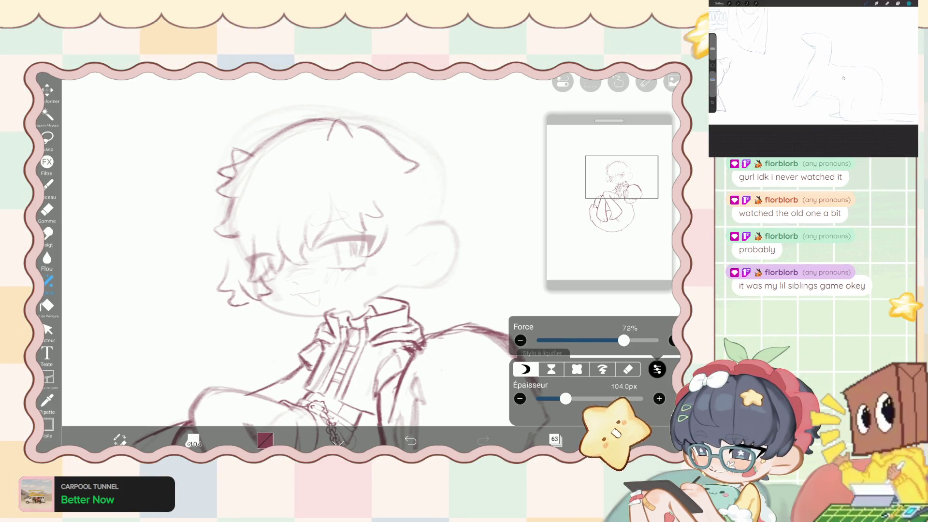
{"action": "left_click", "coordinate": [47, 210]}
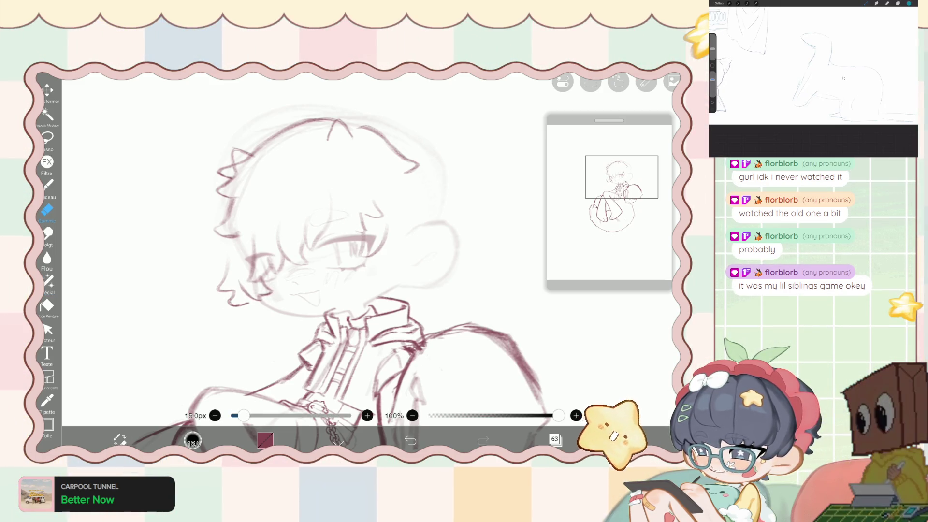
Undo the stroke across the face and place a small brush mark on it.
{"action": "left_click", "coordinate": [47, 185]}
{"action": "scroll", "coordinate": [346, 243], "scroll_direction": "up", "scroll_amount": 2}
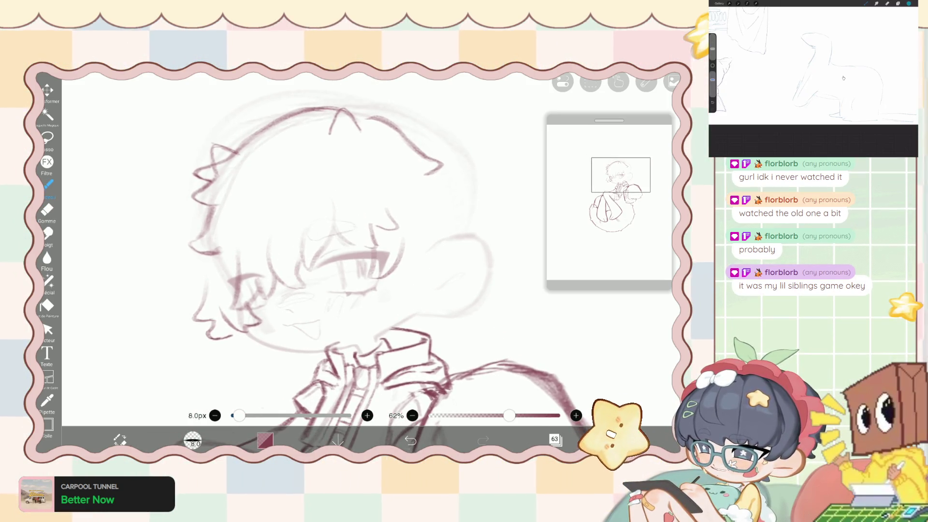
{"action": "key", "text": "ctrl+z"}
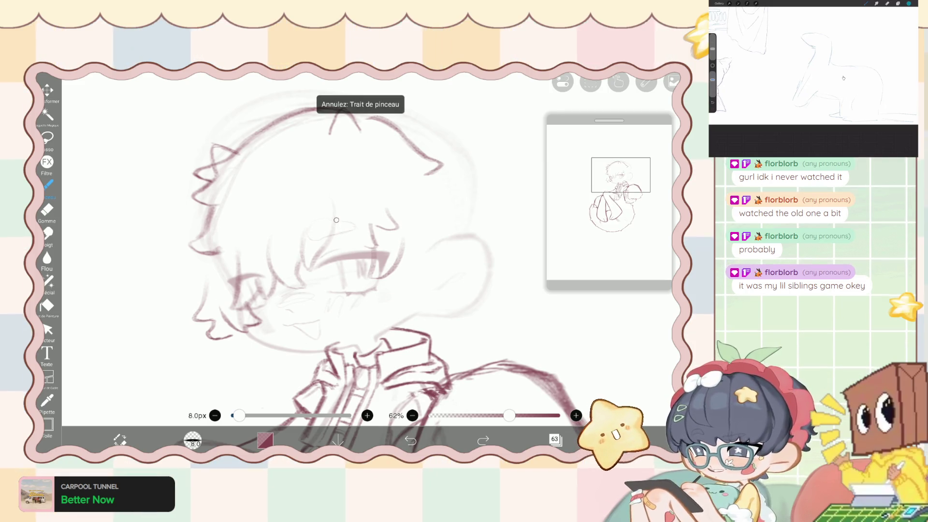
{"action": "left_click", "coordinate": [344, 231]}
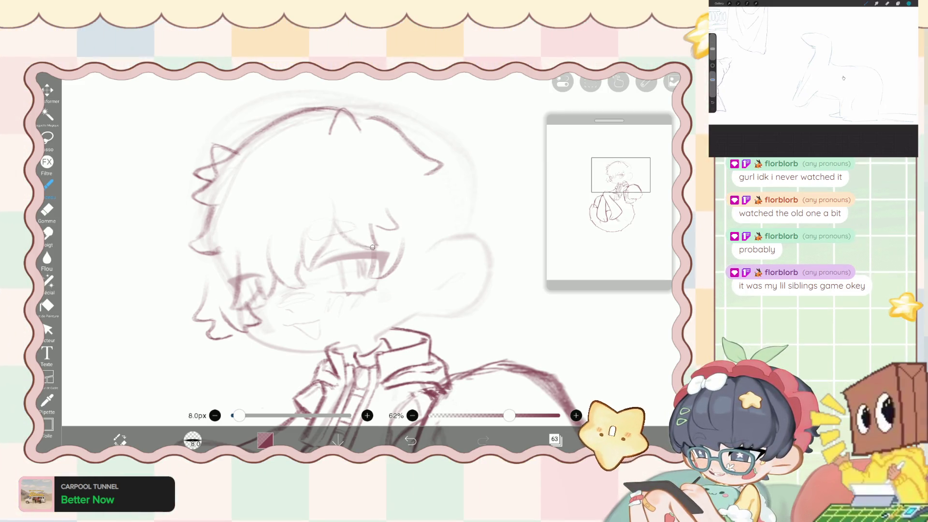
Zoom into the face, try a stroke along the cheek contour, and undo it.
{"action": "scroll", "coordinate": [359, 244], "scroll_direction": "down", "scroll_amount": 3}
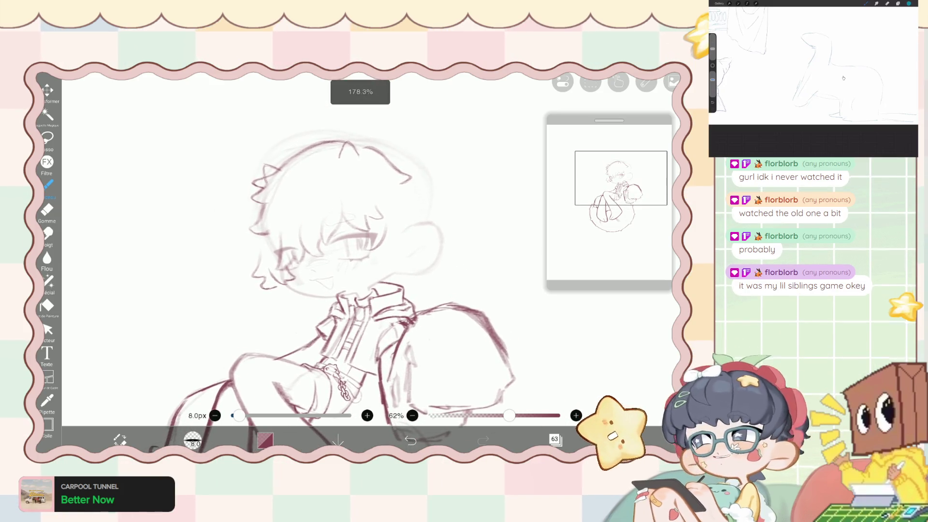
{"action": "scroll", "coordinate": [358, 244], "scroll_direction": "up", "scroll_amount": 3}
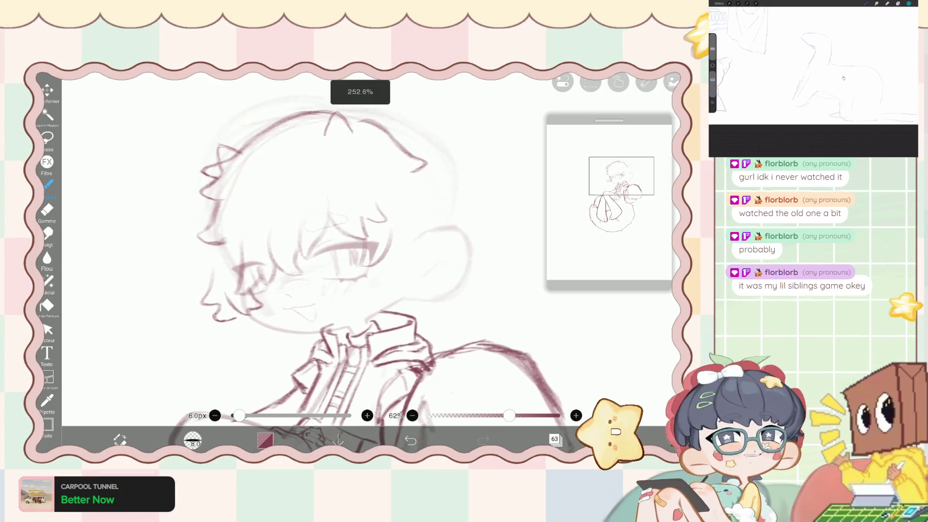
{"action": "scroll", "coordinate": [358, 244], "scroll_direction": "down", "scroll_amount": 2}
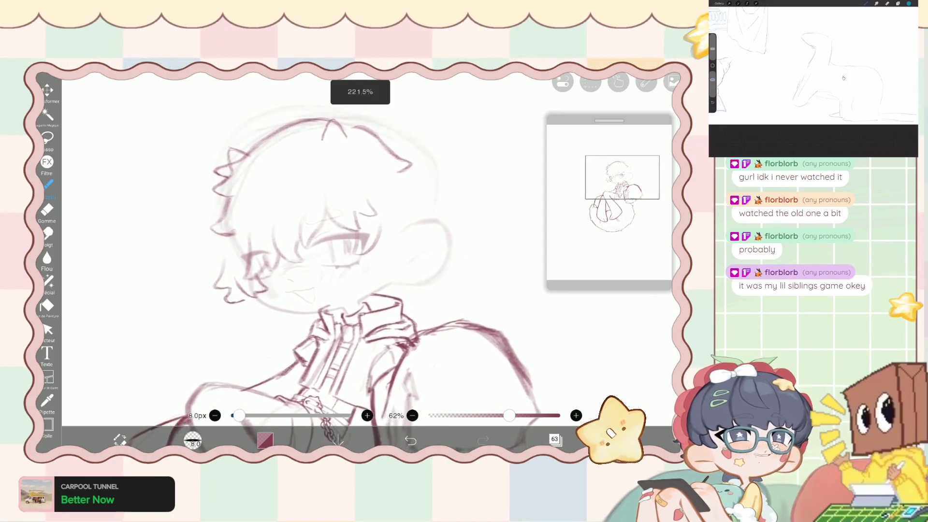
{"action": "scroll", "coordinate": [359, 245], "scroll_direction": "down", "scroll_amount": 2}
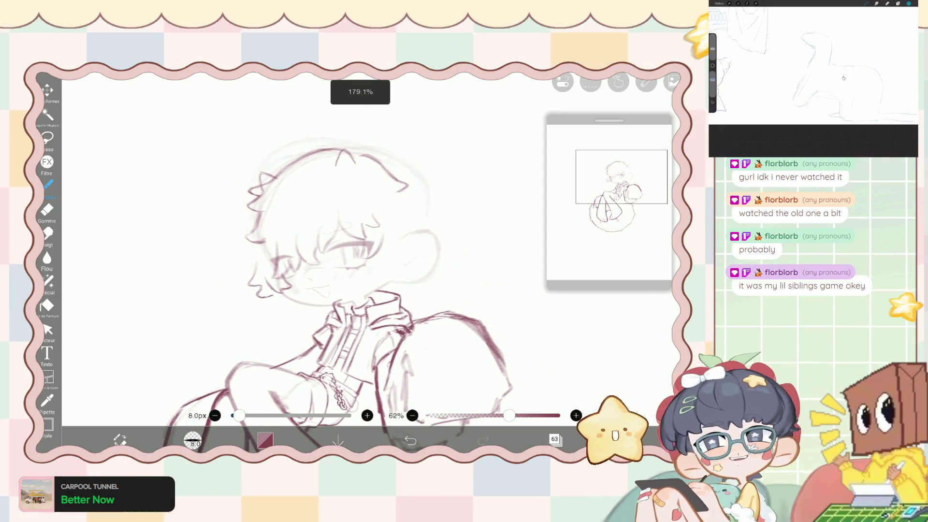
{"action": "scroll", "coordinate": [359, 245], "scroll_direction": "up", "scroll_amount": 2}
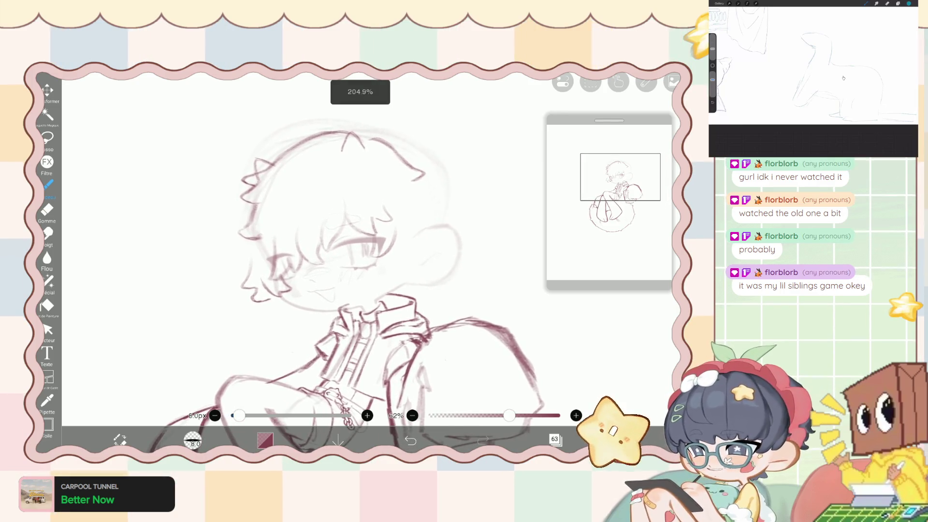
{"action": "key", "text": "e"}
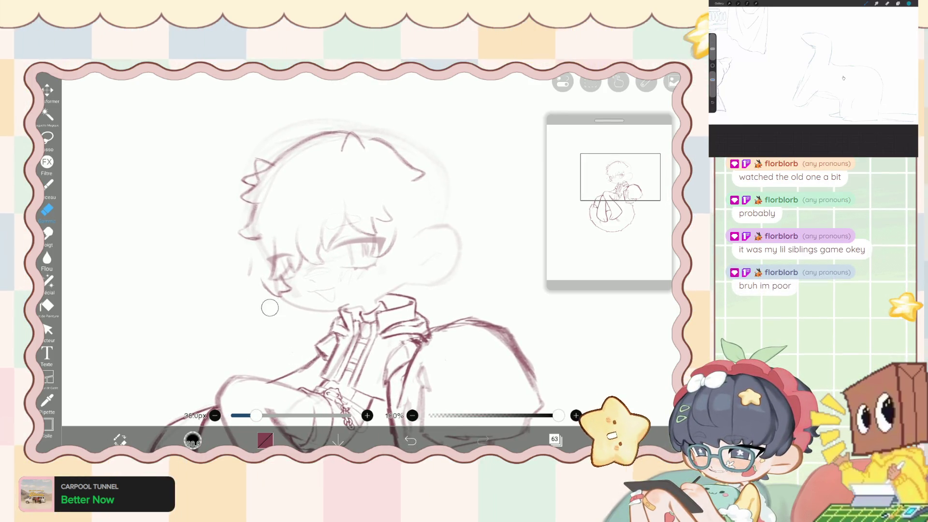
{"action": "key", "text": "b"}
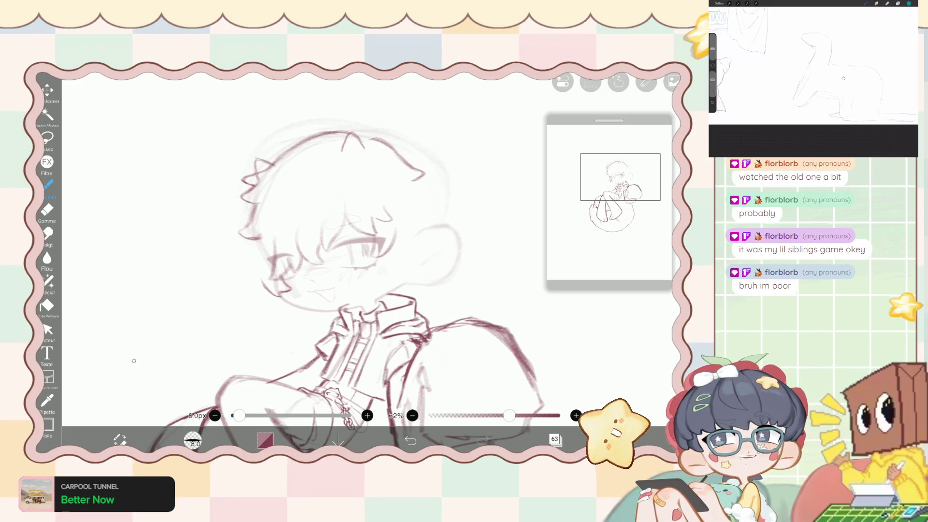
{"action": "key", "text": "s"}
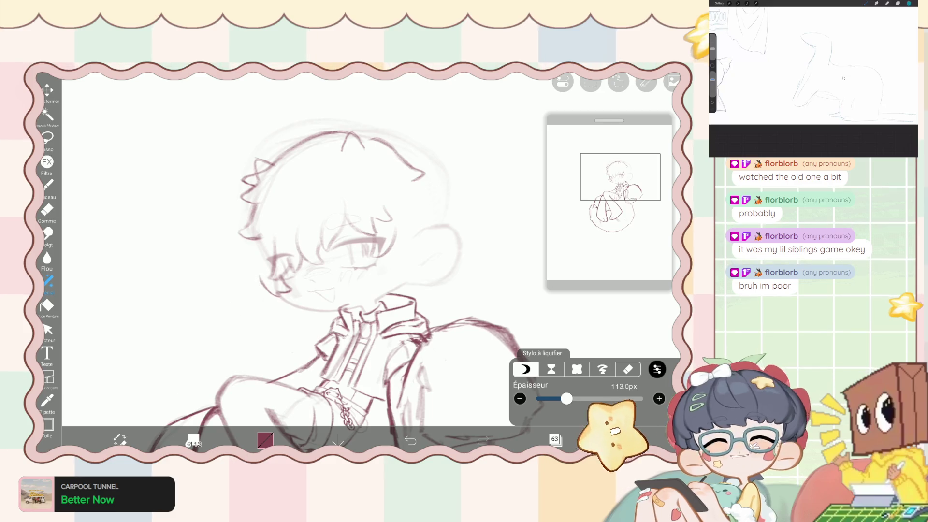
{"action": "left_click", "coordinate": [47, 184]}
{"action": "scroll", "coordinate": [360, 266], "scroll_direction": "up", "scroll_amount": 2}
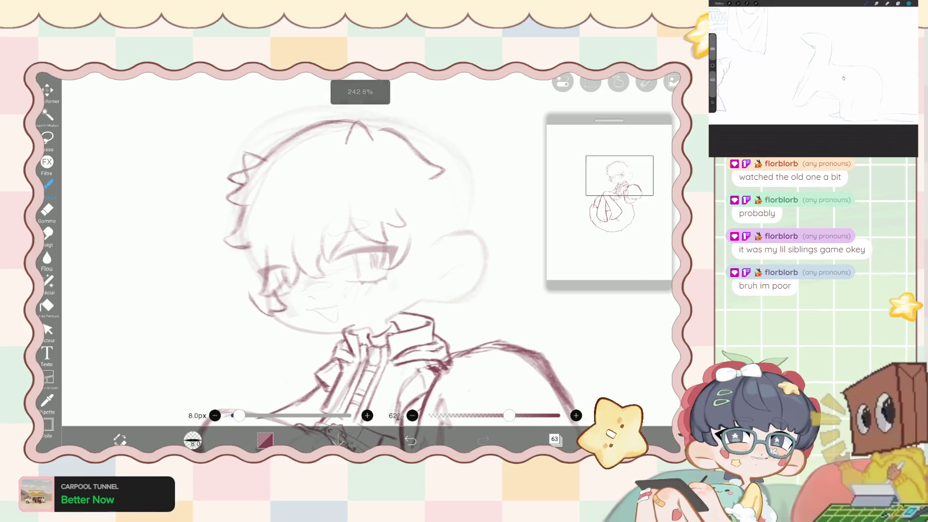
{"action": "scroll", "coordinate": [360, 266], "scroll_direction": "up", "scroll_amount": 1}
{"action": "scroll", "coordinate": [360, 266], "scroll_direction": "up", "scroll_amount": 1}
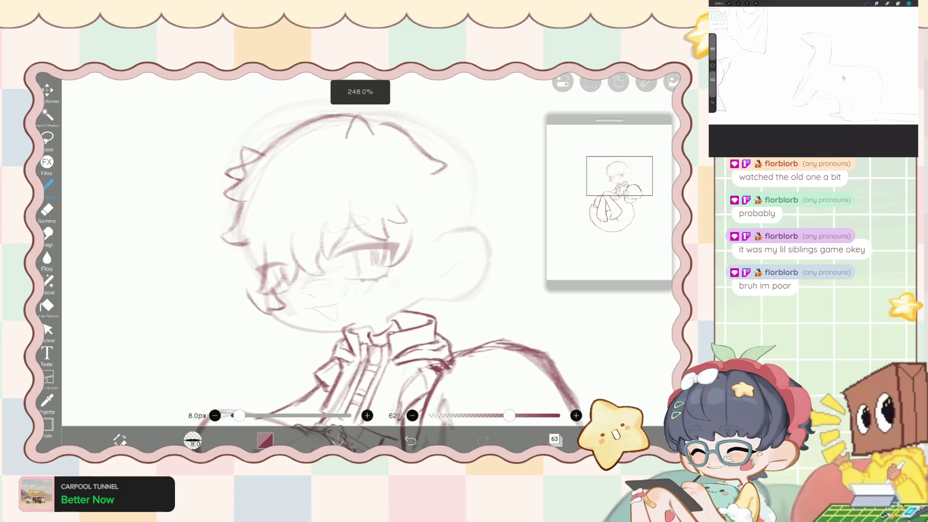
{"action": "scroll", "coordinate": [360, 266], "scroll_direction": "down", "scroll_amount": 3}
{"action": "scroll", "coordinate": [360, 266], "scroll_direction": "down", "scroll_amount": 1}
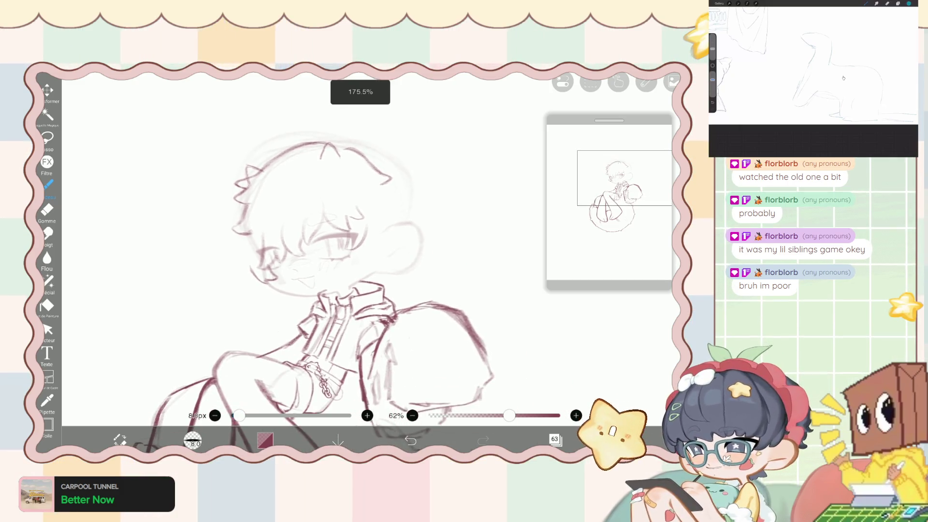
{"action": "scroll", "coordinate": [360, 266], "scroll_direction": "up", "scroll_amount": 1}
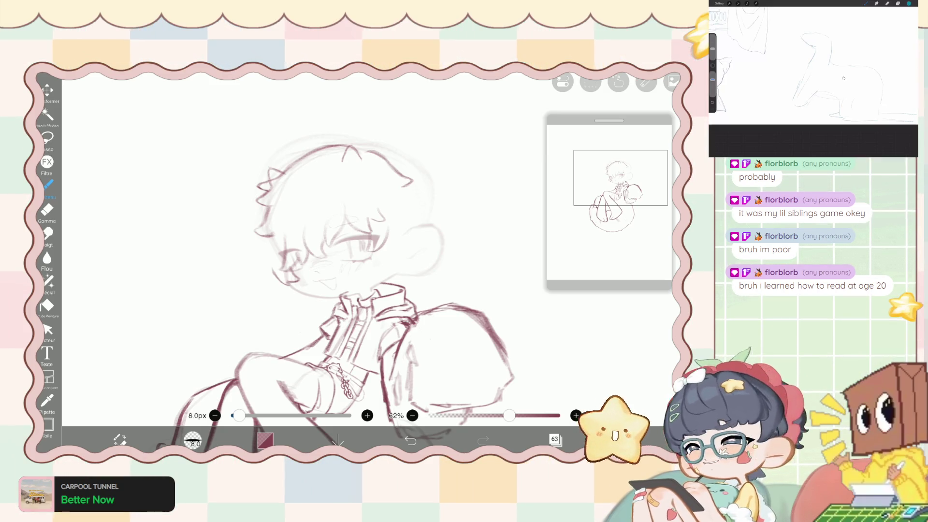
{"action": "scroll", "coordinate": [360, 265], "scroll_direction": "up", "scroll_amount": 3}
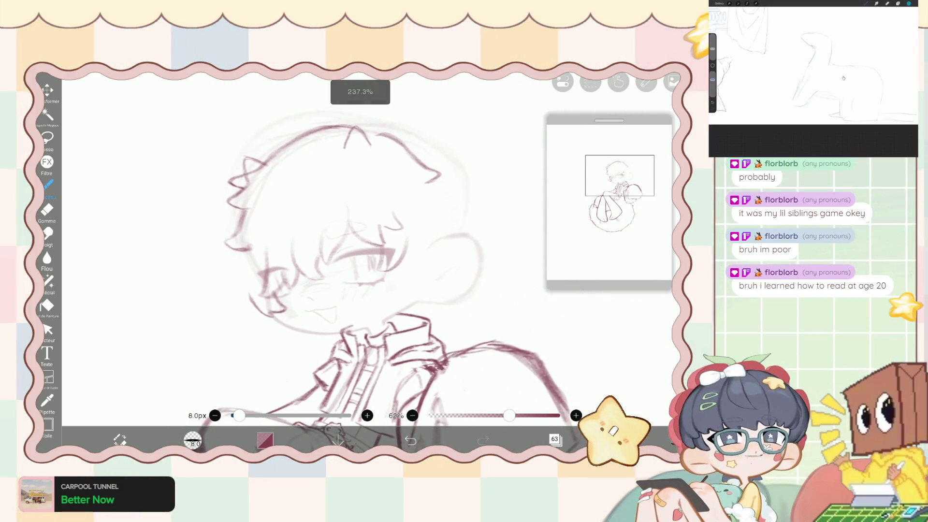
{"action": "scroll", "coordinate": [360, 266], "scroll_direction": "up", "scroll_amount": 1}
{"action": "scroll", "coordinate": [360, 266], "scroll_direction": "down", "scroll_amount": 1}
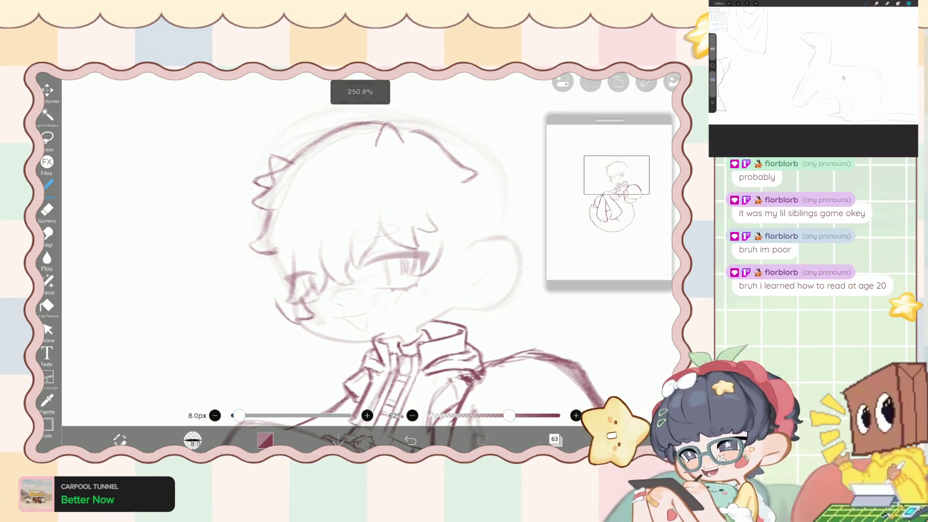
{"action": "scroll", "coordinate": [361, 266], "scroll_direction": "up", "scroll_amount": 3}
{"action": "scroll", "coordinate": [360, 266], "scroll_direction": "up", "scroll_amount": 2}
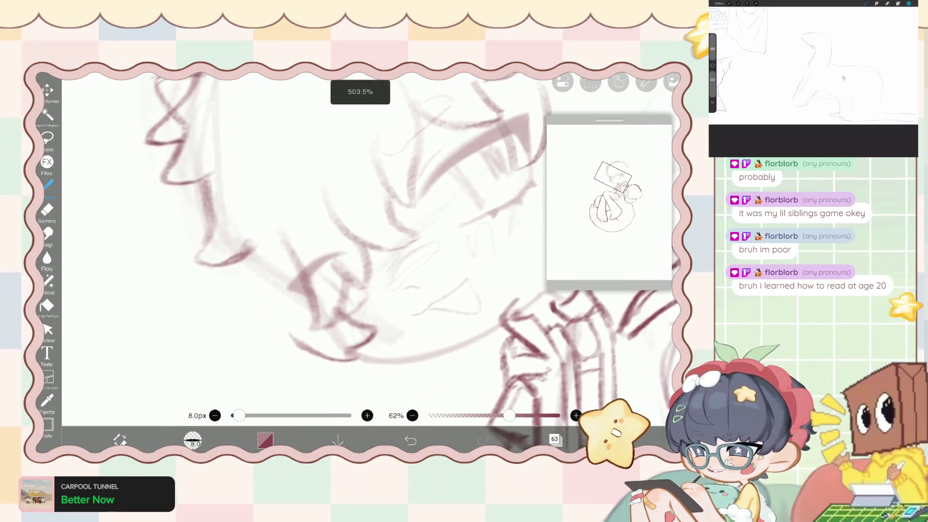
{"action": "mouse_move", "coordinate": [273, 228]}
{"action": "left_mouse_down"}
{"action": "mouse_move", "coordinate": [304, 292]}
{"action": "mouse_move", "coordinate": [343, 290]}
{"action": "mouse_move", "coordinate": [323, 335]}
{"action": "left_mouse_up"}
{"action": "key", "text": "ctrl+z"}
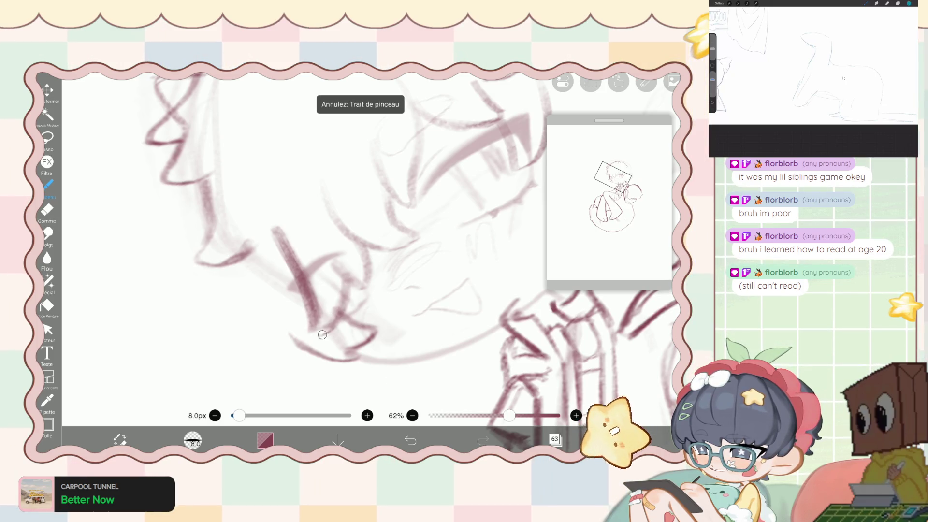
Erase and lighten the dark diagonal cheek stroke.
{"action": "key", "text": "e"}
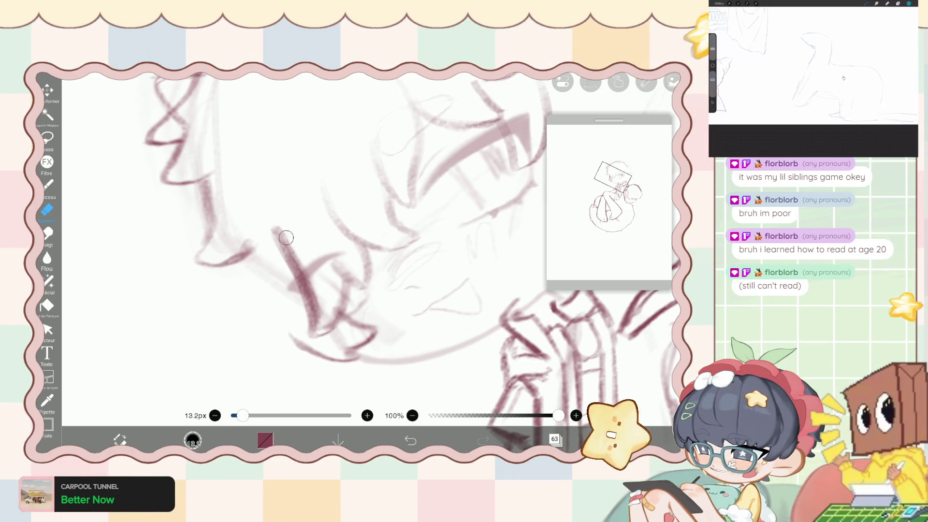
{"action": "left_click_drag", "start_coordinate": [285, 229], "coordinate": [319, 294]}
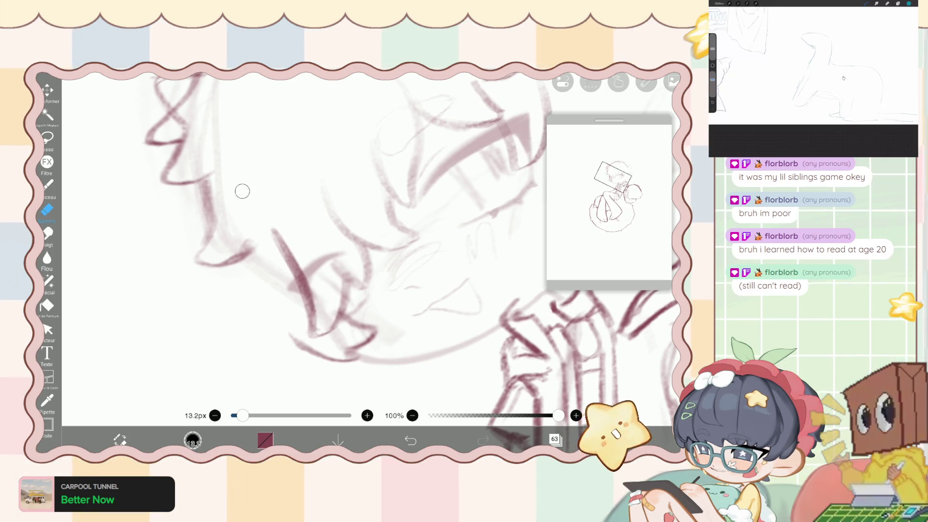
{"action": "left_click_drag", "start_coordinate": [271, 227], "coordinate": [318, 294]}
{"action": "scroll", "coordinate": [273, 255], "scroll_direction": "up", "scroll_amount": 3}
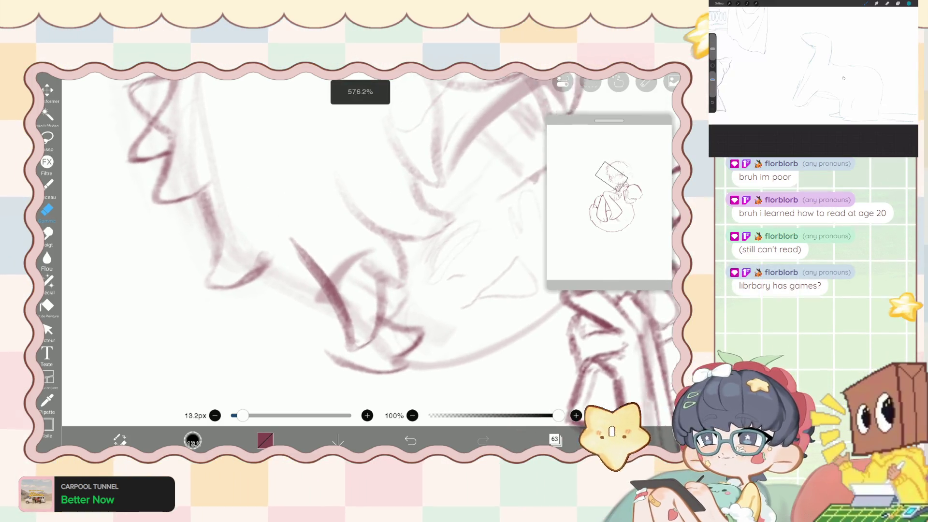
Redraw the cheek and jaw contour with fresh textured brush strokes.
{"action": "key", "text": "b"}
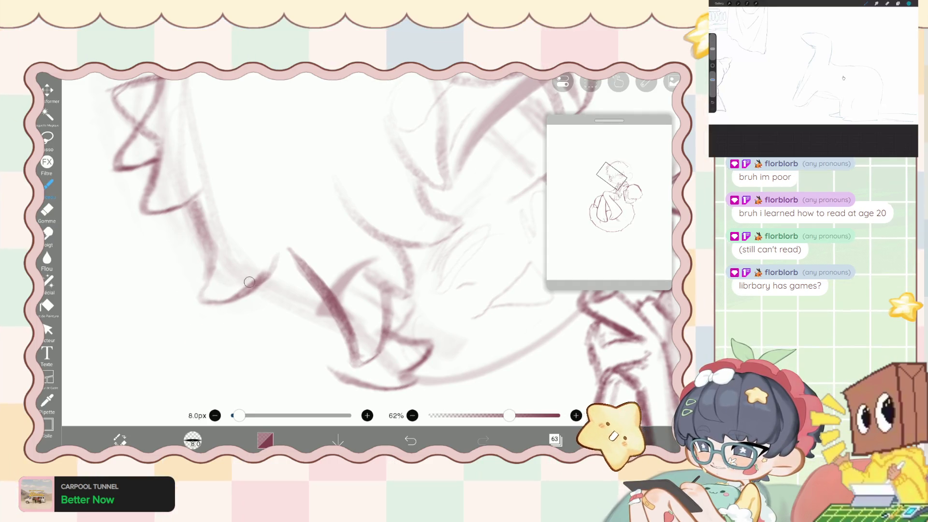
{"action": "scroll", "coordinate": [368, 242], "scroll_direction": "down", "scroll_amount": 5}
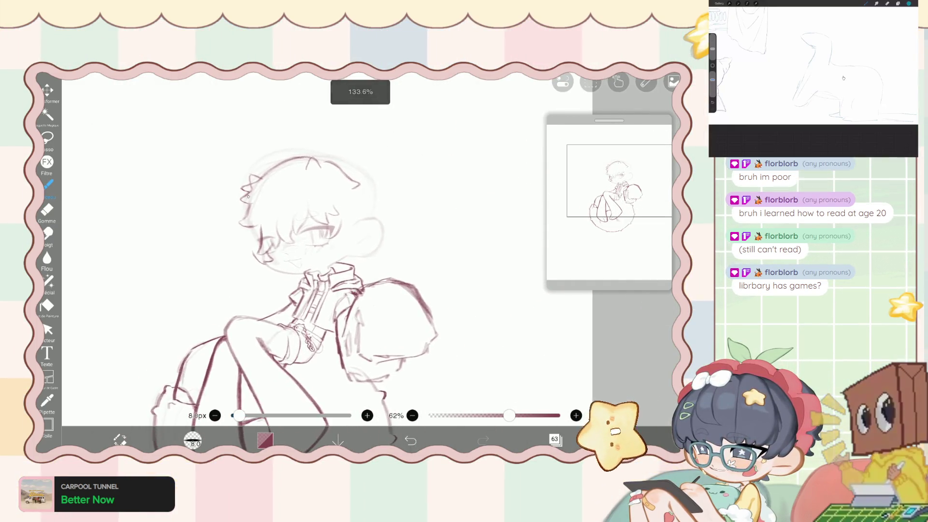
{"action": "scroll", "coordinate": [368, 242], "scroll_direction": "up", "scroll_amount": 5}
{"action": "left_click_drag", "start_coordinate": [278, 220], "coordinate": [312, 275]}
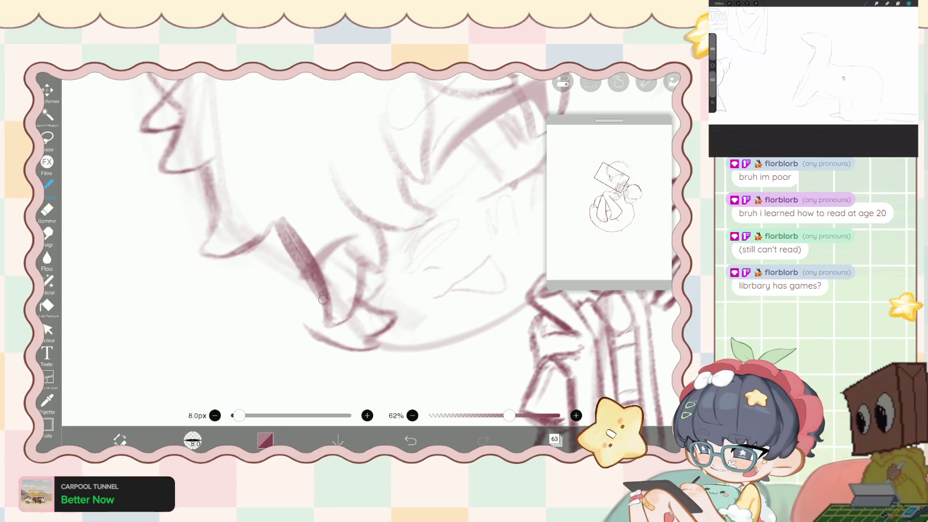
{"action": "left_click_drag", "start_coordinate": [290, 247], "coordinate": [321, 310]}
Enlarge the eraser, then return to the sketching brush zoomed in on the head.
{"action": "key", "text": "e"}
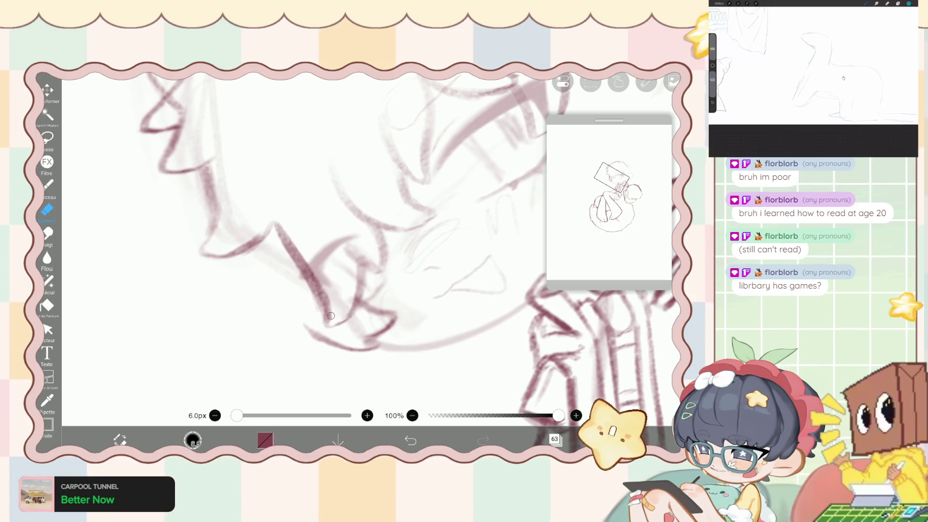
{"action": "scroll", "coordinate": [309, 252], "scroll_direction": "down", "scroll_amount": 5}
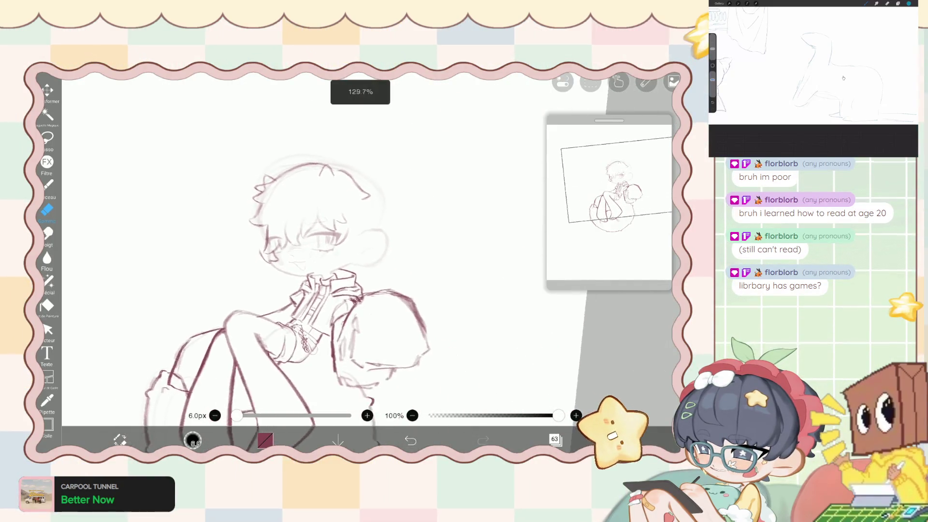
{"action": "scroll", "coordinate": [309, 252], "scroll_direction": "up", "scroll_amount": 8}
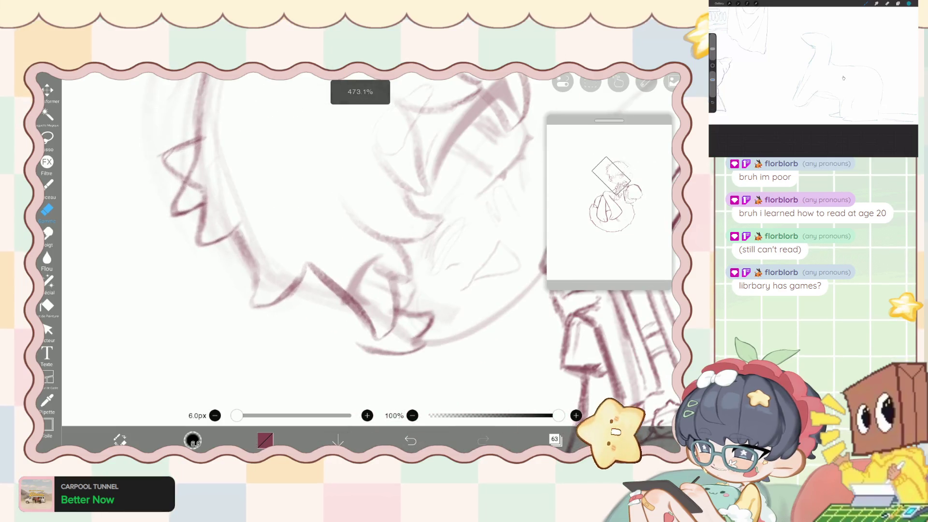
{"action": "key", "text": "b"}
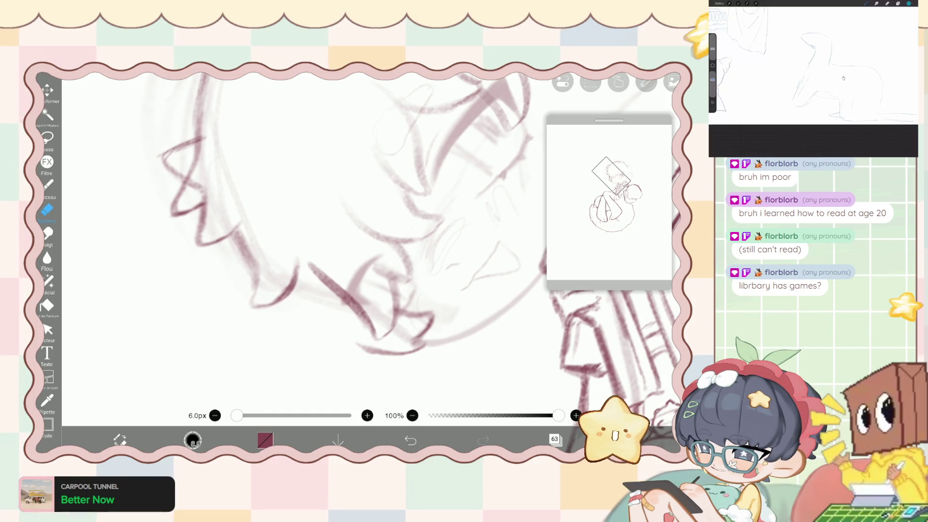
{"action": "scroll", "coordinate": [309, 251], "scroll_direction": "down", "scroll_amount": 5}
{"action": "scroll", "coordinate": [310, 251], "scroll_direction": "up", "scroll_amount": 6}
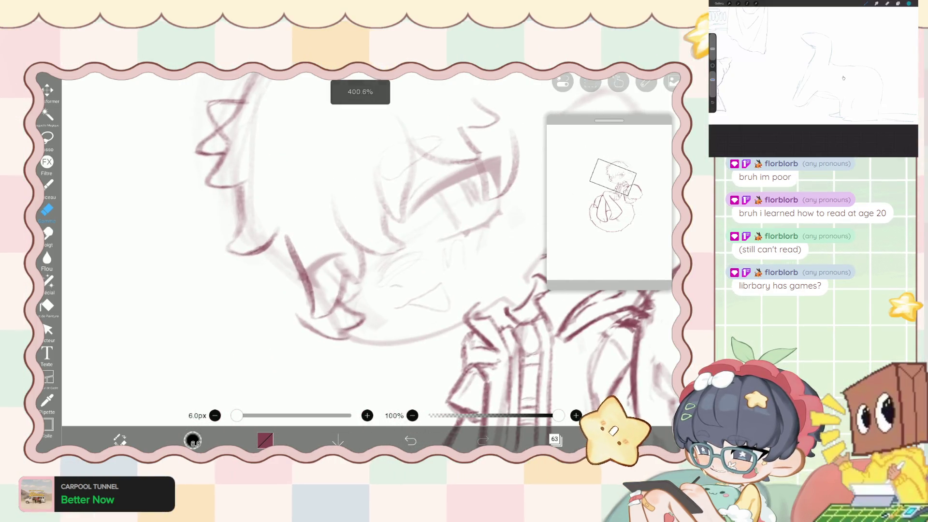
{"action": "key", "text": "bracketright"}
{"action": "key", "text": "bracketright"}
{"action": "key", "text": "bracketright"}
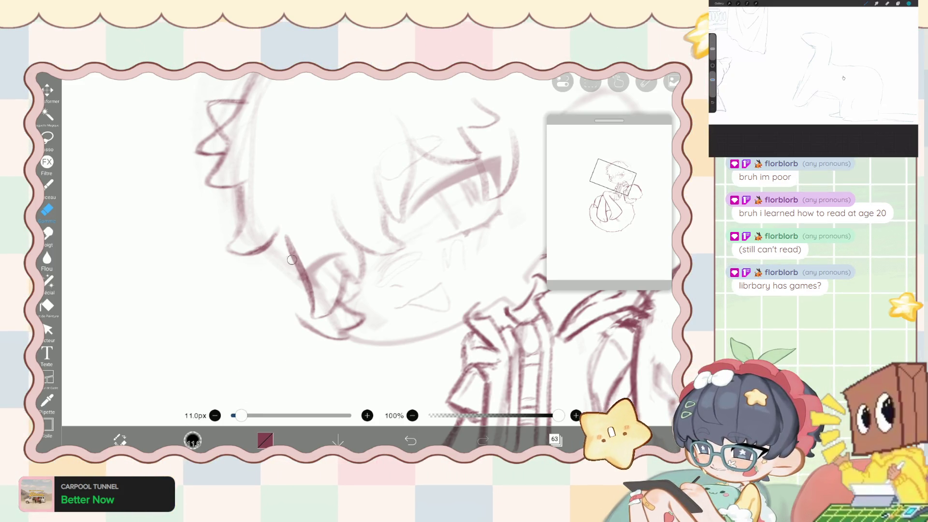
{"action": "scroll", "coordinate": [304, 297], "scroll_direction": "down", "scroll_amount": 5}
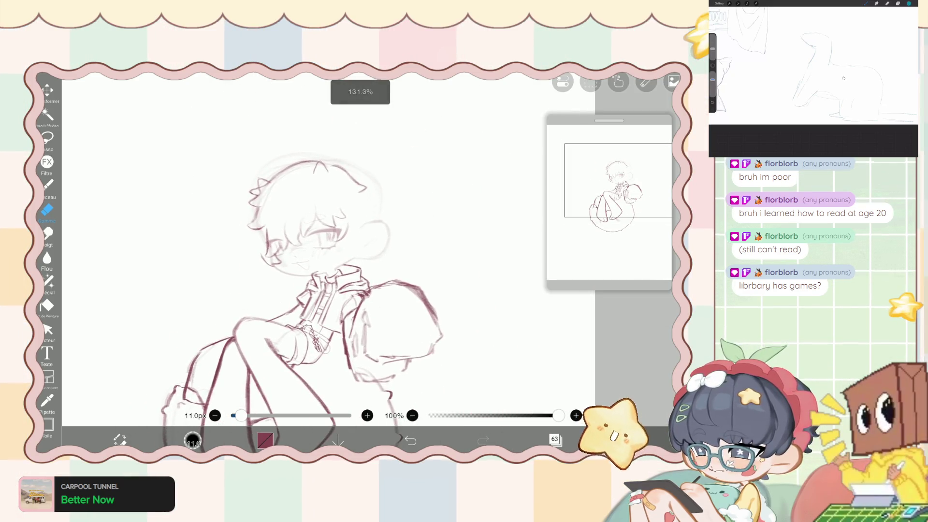
{"action": "left_click", "coordinate": [49, 185]}
{"action": "scroll", "coordinate": [300, 290], "scroll_direction": "up", "scroll_amount": 3}
{"action": "scroll", "coordinate": [300, 305], "scroll_direction": "up", "scroll_amount": 2}
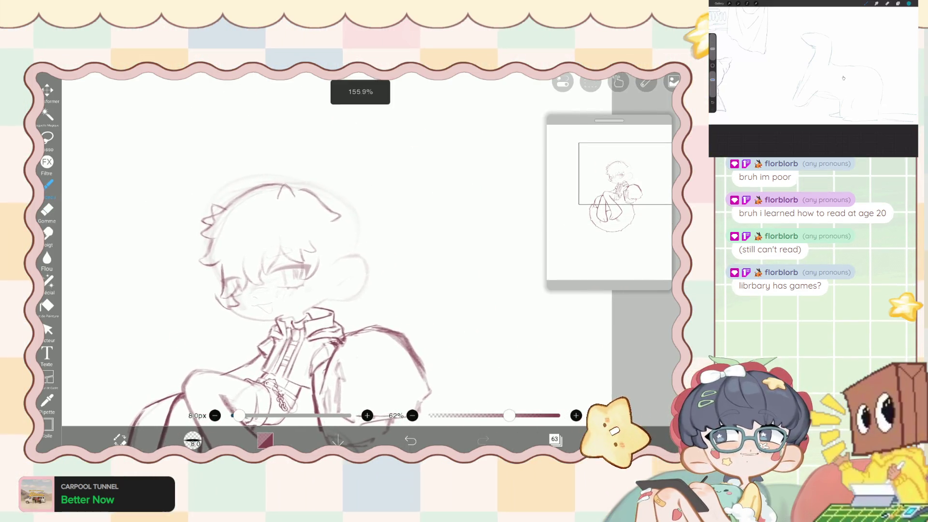
{"action": "scroll", "coordinate": [299, 304], "scroll_direction": "up", "scroll_amount": 2}
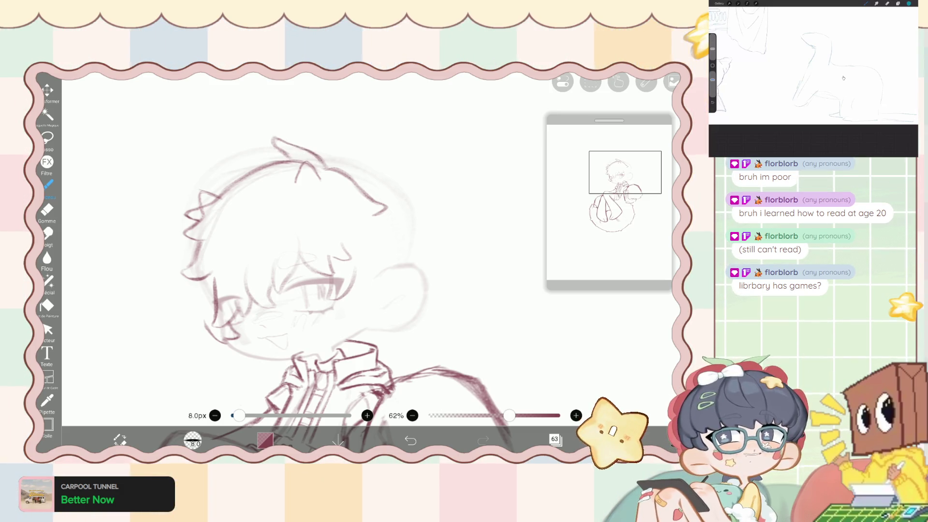
Shrink the liquify pen and push a hair strand upward.
{"action": "left_click", "coordinate": [47, 281]}
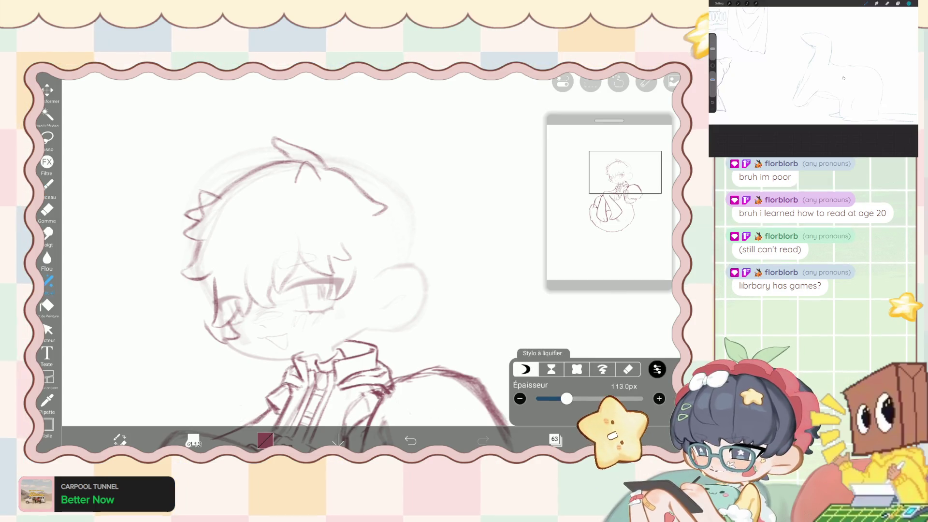
{"action": "left_click_drag", "start_coordinate": [568, 399], "coordinate": [558, 398]}
{"action": "mouse_move", "coordinate": [283, 150]}
{"action": "left_mouse_down"}
{"action": "mouse_move", "coordinate": [263, 133]}
{"action": "mouse_move", "coordinate": [269, 145]}
{"action": "left_mouse_up"}
Sketch light strands along the top of the hair, then undo the dark joining stroke.
{"action": "left_click", "coordinate": [48, 185]}
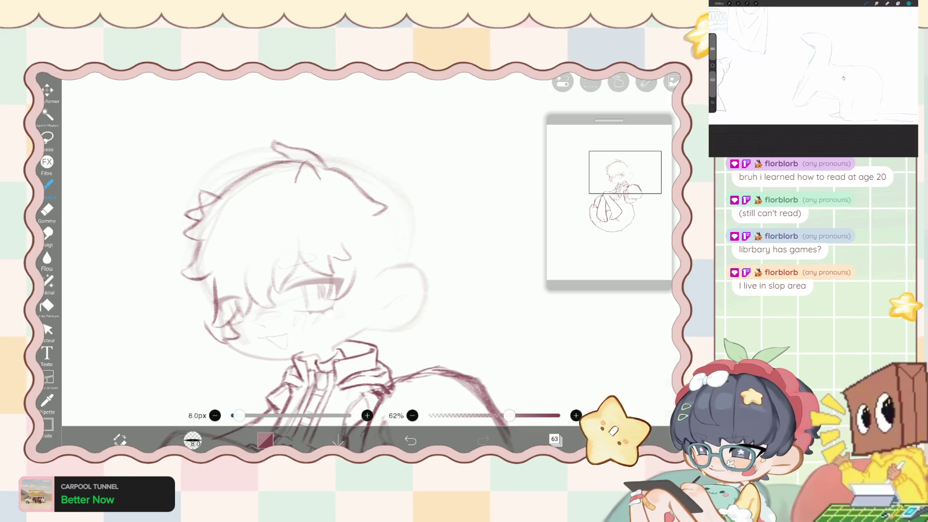
{"action": "scroll", "coordinate": [232, 300], "scroll_direction": "up", "scroll_amount": 3}
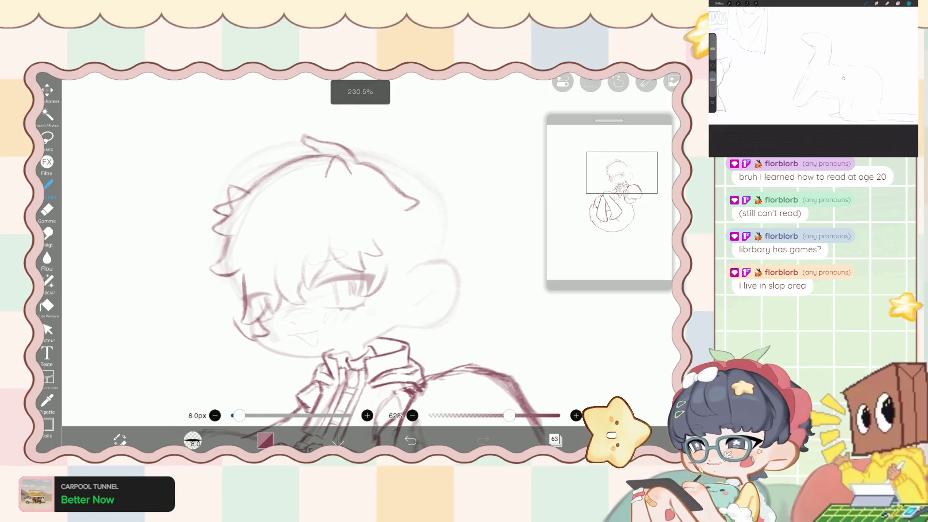
{"action": "scroll", "coordinate": [290, 241], "scroll_direction": "up", "scroll_amount": 3}
{"action": "scroll", "coordinate": [338, 203], "scroll_direction": "up", "scroll_amount": 2}
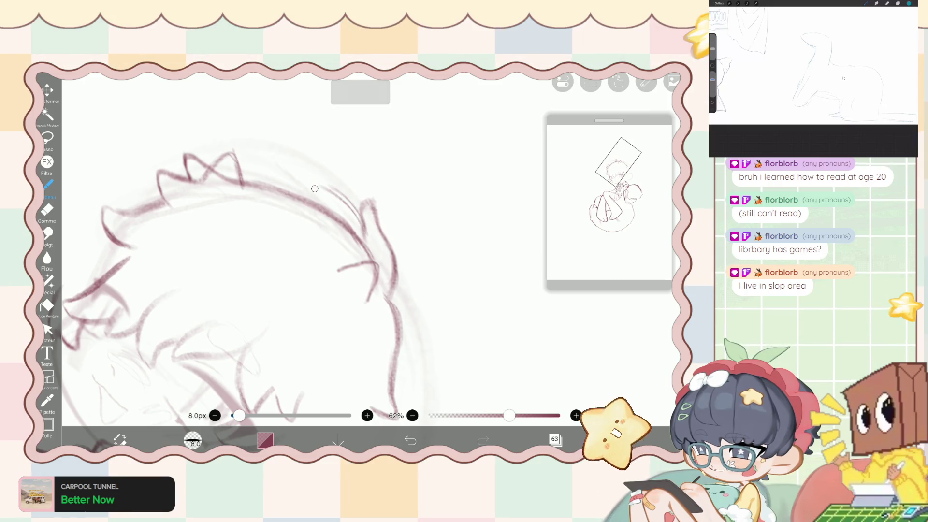
{"action": "left_click_drag", "start_coordinate": [322, 185], "coordinate": [343, 210]}
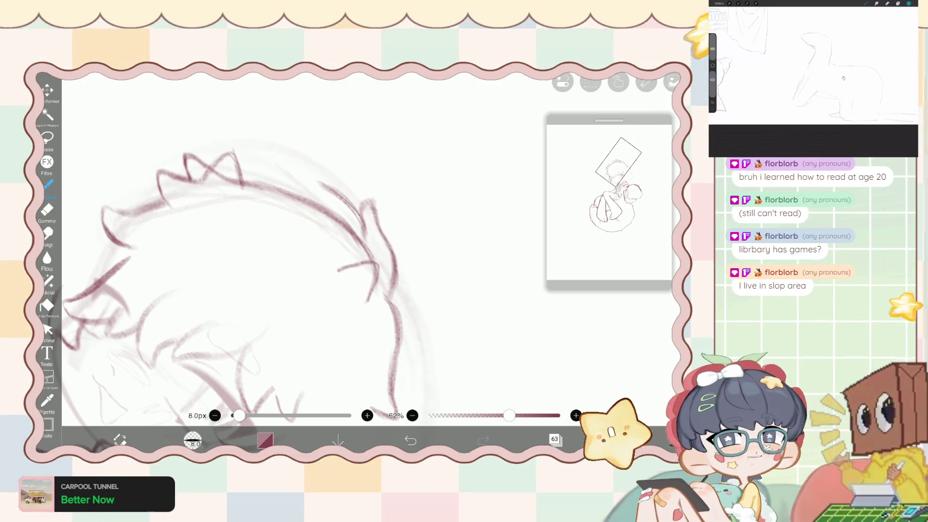
{"action": "scroll", "coordinate": [271, 270], "scroll_direction": "up", "scroll_amount": 1}
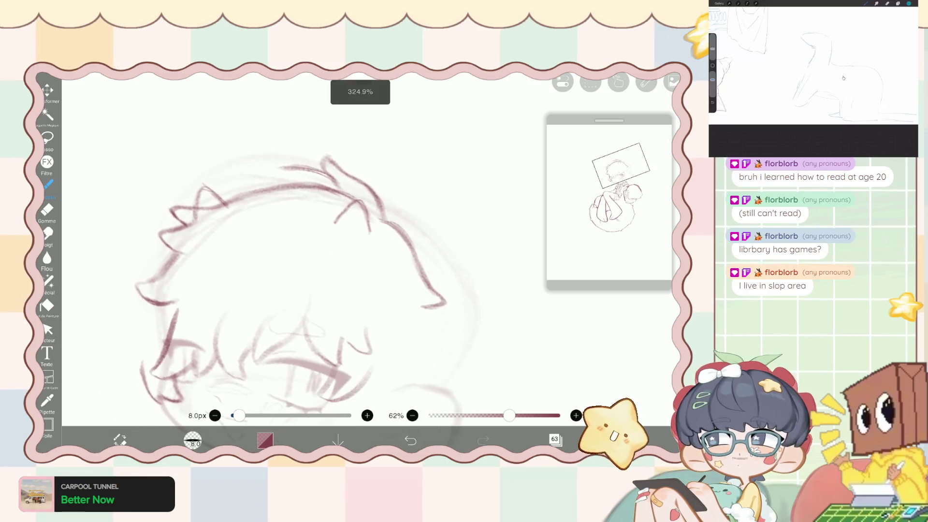
{"action": "left_click_drag", "start_coordinate": [300, 173], "coordinate": [253, 166]}
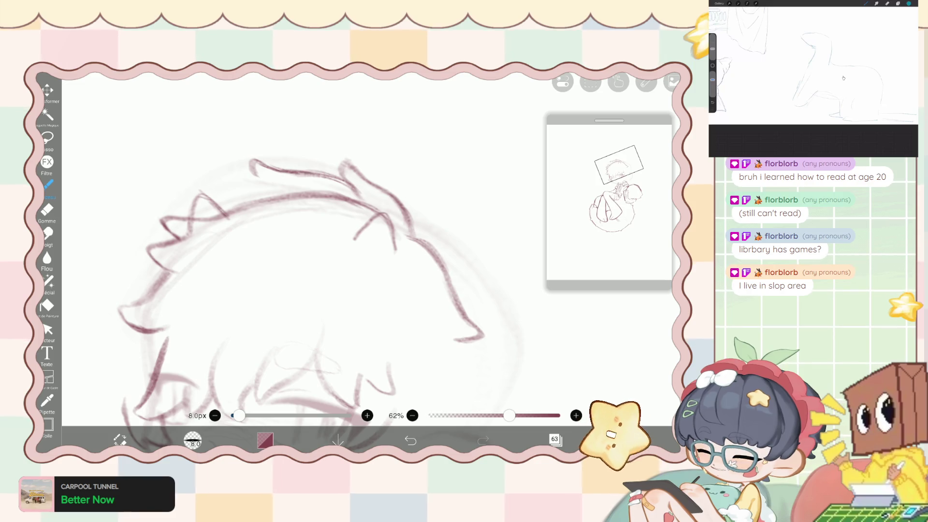
{"action": "scroll", "coordinate": [368, 271], "scroll_direction": "up", "scroll_amount": 3}
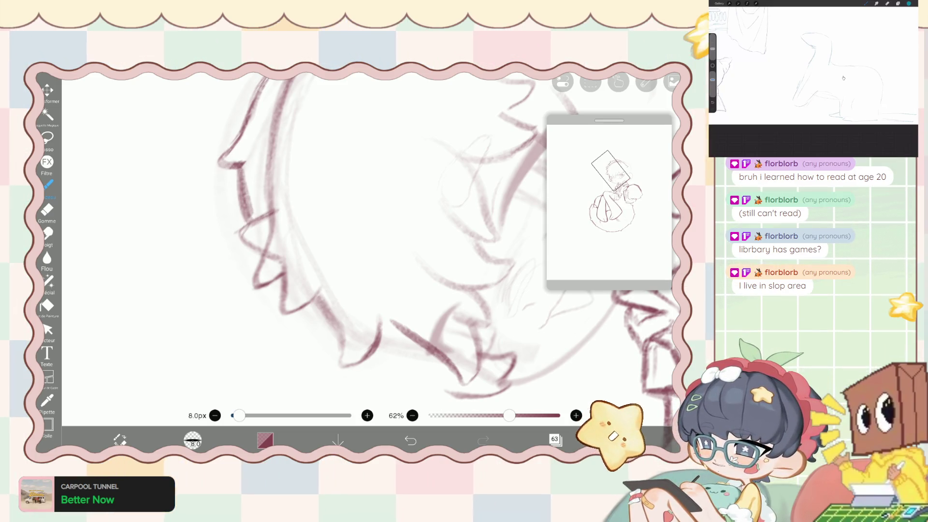
{"action": "scroll", "coordinate": [367, 261], "scroll_direction": "down", "scroll_amount": 5}
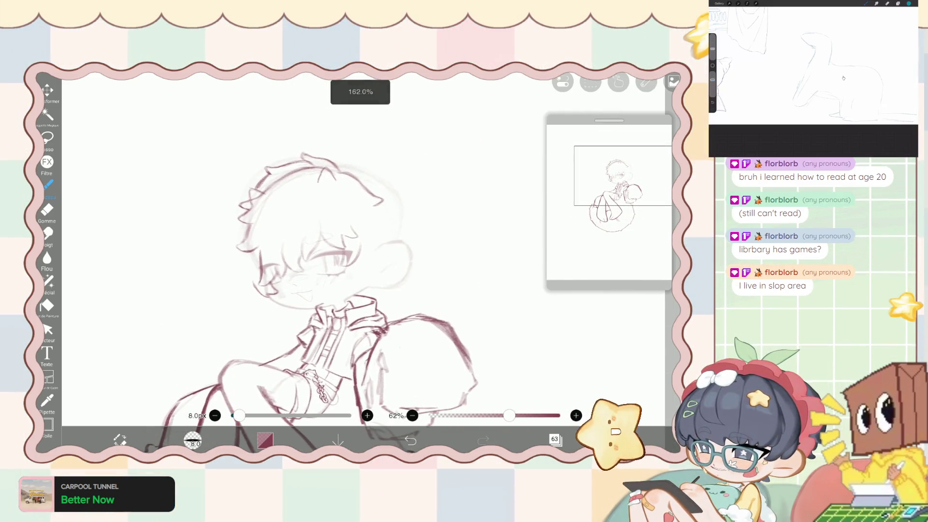
{"action": "key", "text": "ctrl+z"}
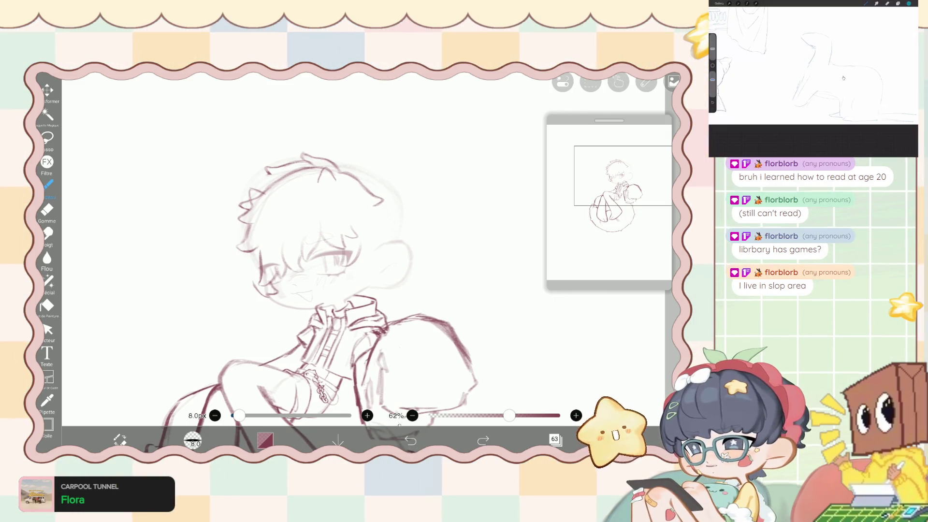
{"action": "left_click", "coordinate": [47, 137]}
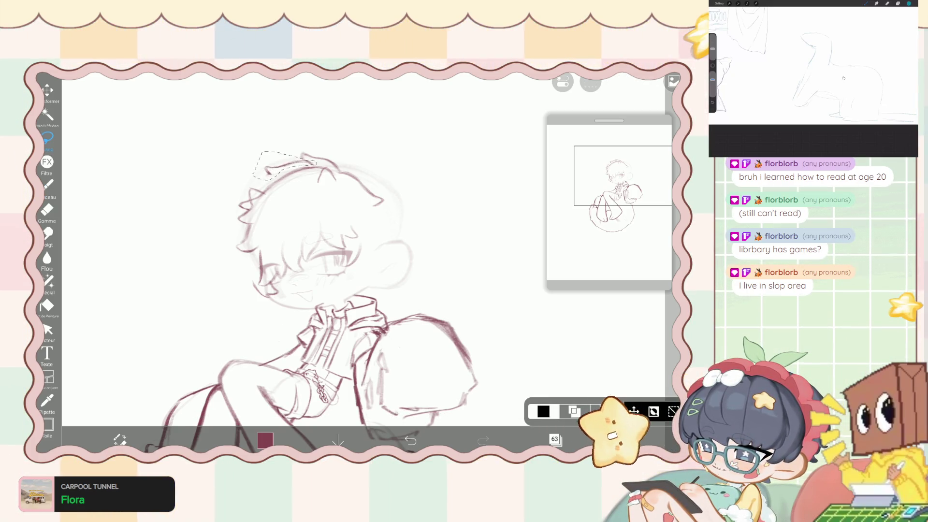
Transform the selected top hair tuft, narrowing it from both sides.
{"action": "left_click", "coordinate": [634, 410]}
{"action": "left_click_drag", "start_coordinate": [253, 166], "coordinate": [260, 166]}
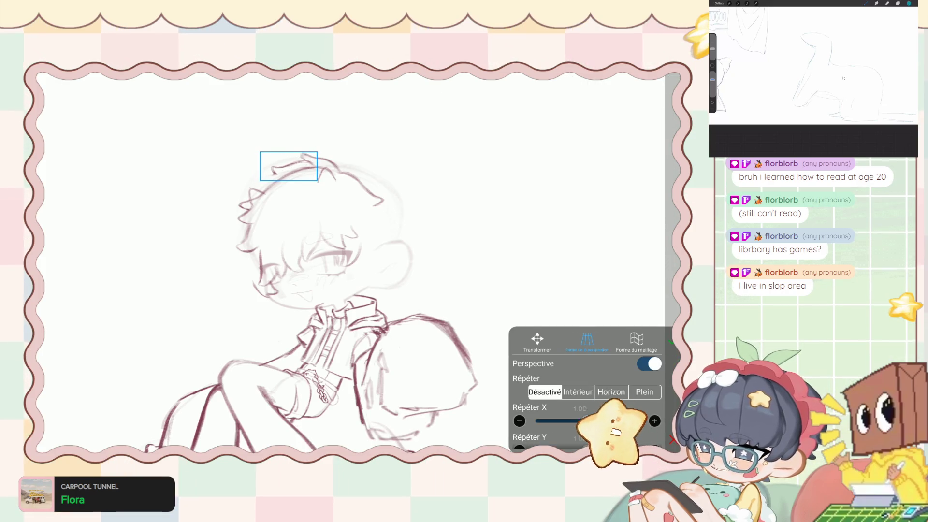
{"action": "left_click_drag", "start_coordinate": [317, 166], "coordinate": [316, 165]}
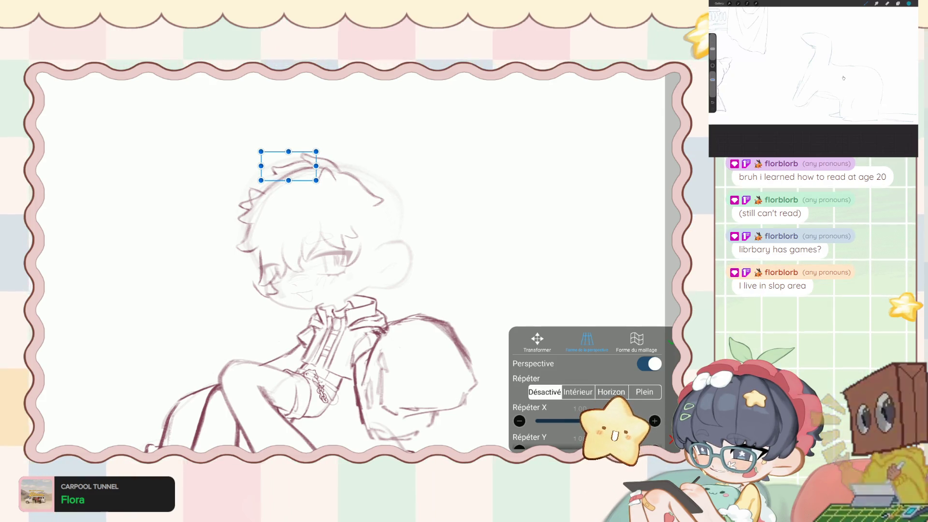
{"action": "left_click", "coordinate": [590, 83]}
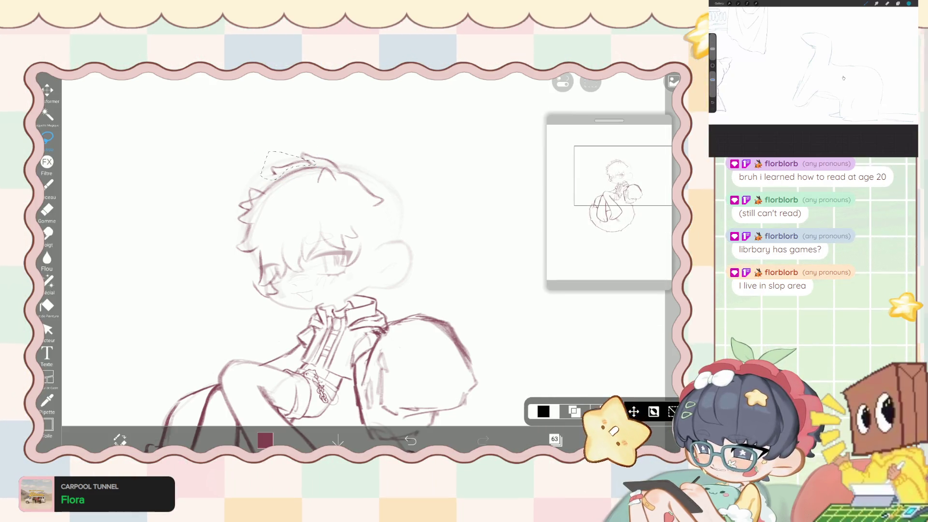
Enlarge the eraser to 16.2px and go back to the brush.
{"action": "left_click", "coordinate": [47, 184]}
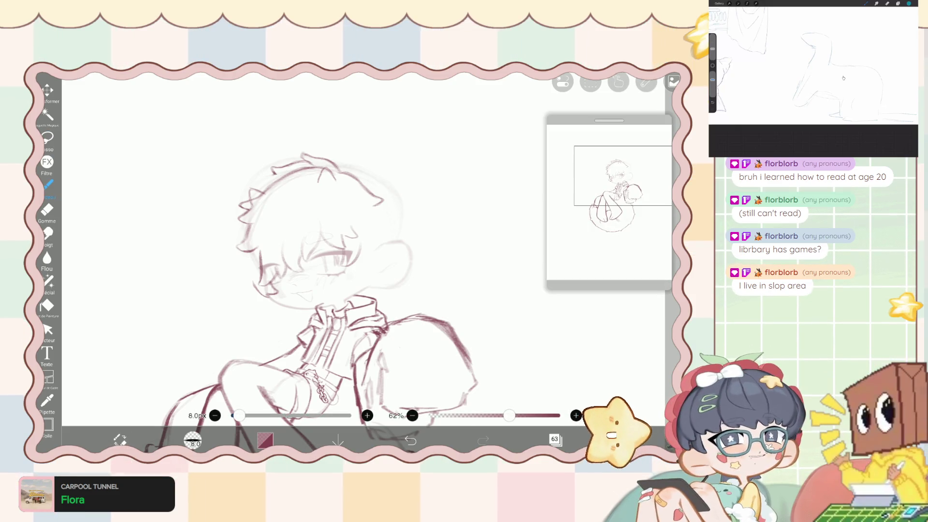
{"action": "left_click", "coordinate": [46, 209]}
{"action": "scroll", "coordinate": [310, 217], "scroll_direction": "up", "scroll_amount": 5}
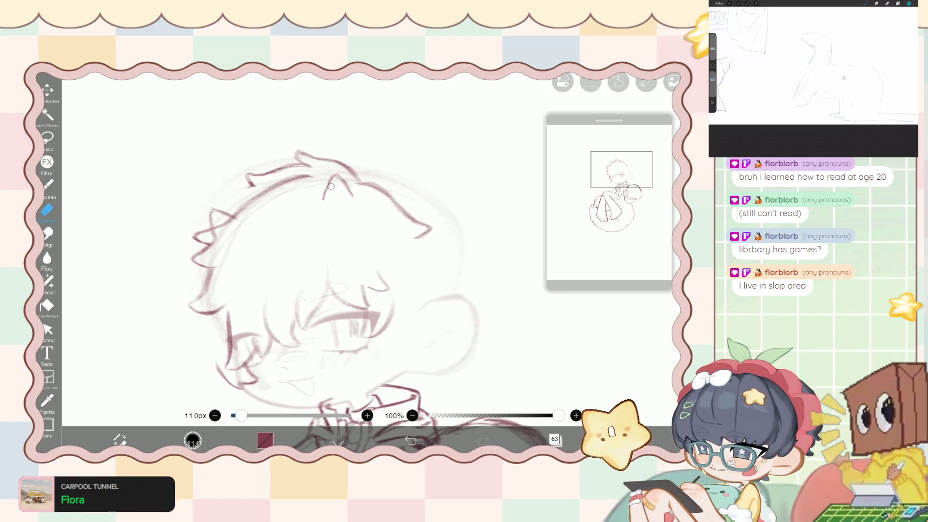
{"action": "key", "text": "b"}
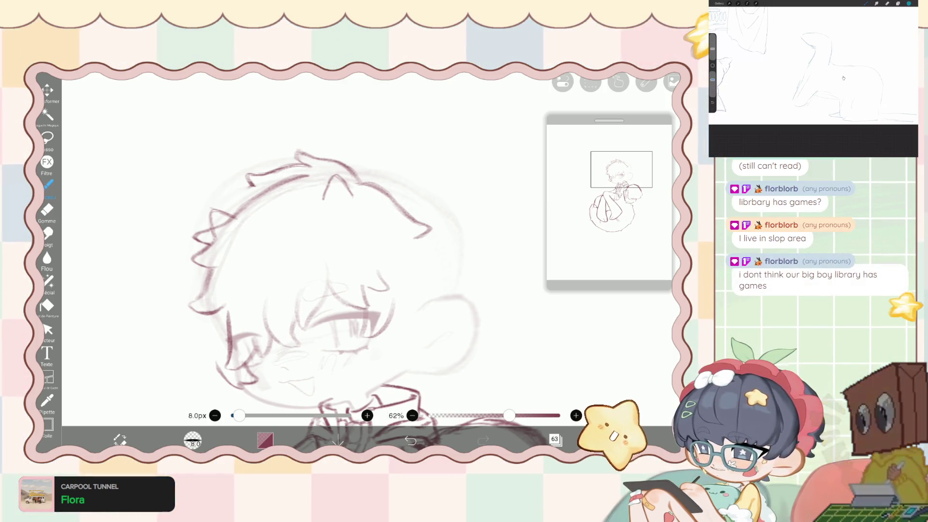
{"action": "scroll", "coordinate": [310, 242], "scroll_direction": "up", "scroll_amount": 3}
{"action": "scroll", "coordinate": [310, 242], "scroll_direction": "down", "scroll_amount": 3}
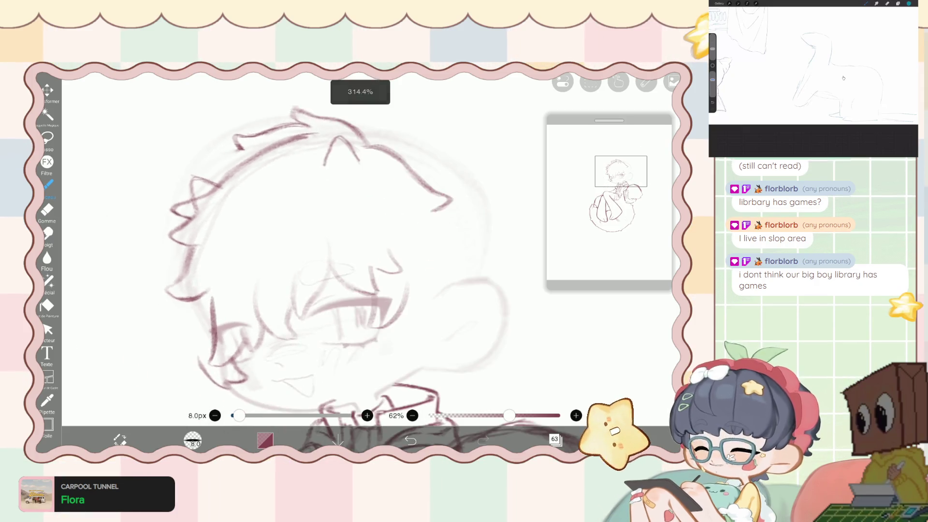
{"action": "scroll", "coordinate": [310, 242], "scroll_direction": "down", "scroll_amount": 2}
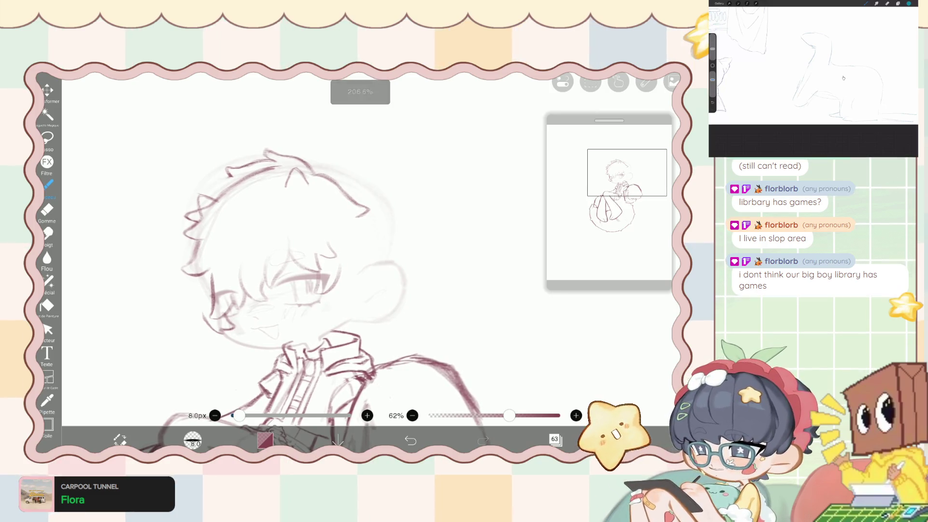
{"action": "key", "text": "e"}
{"action": "key", "text": "bracketright"}
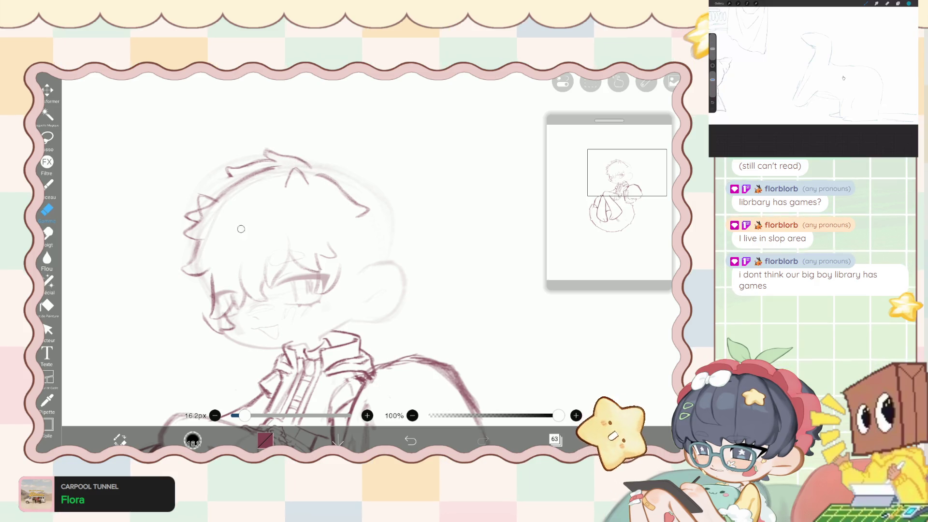
{"action": "key", "text": "b"}
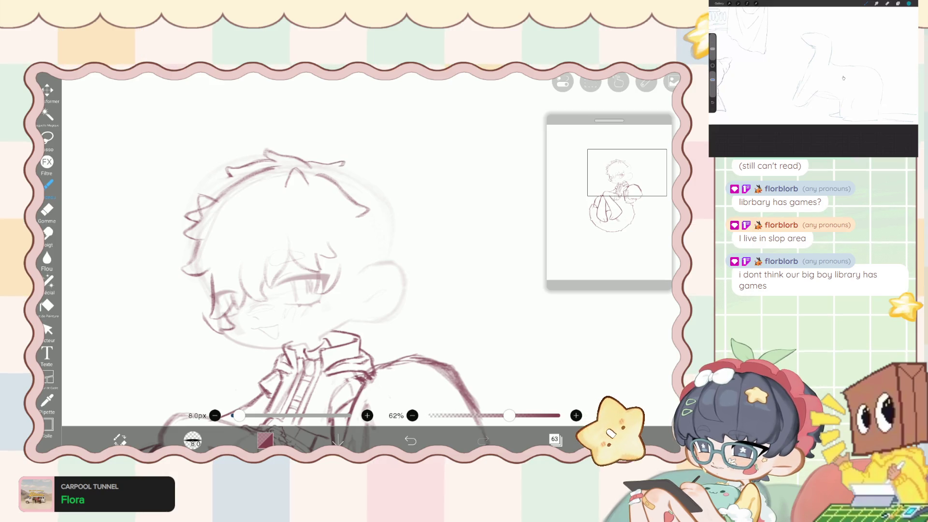
Undo the stray brush stroke and zoom back in on the head.
{"action": "scroll", "coordinate": [319, 290], "scroll_direction": "down", "scroll_amount": 3}
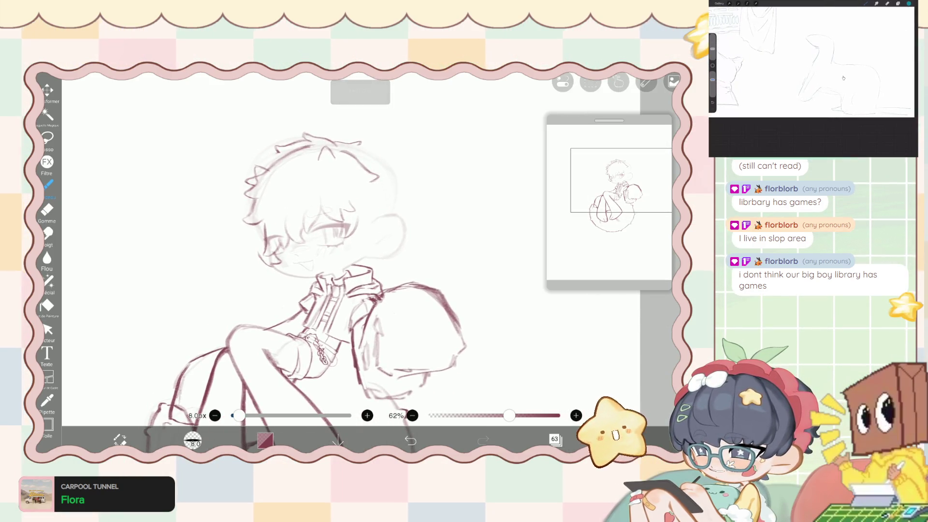
{"action": "key", "text": "ctrl+z"}
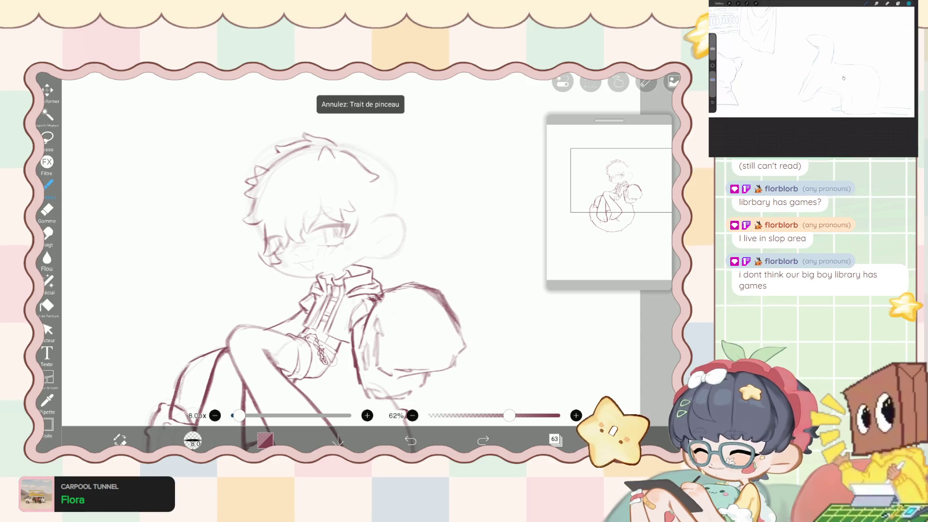
{"action": "scroll", "coordinate": [319, 270], "scroll_direction": "up", "scroll_amount": 2}
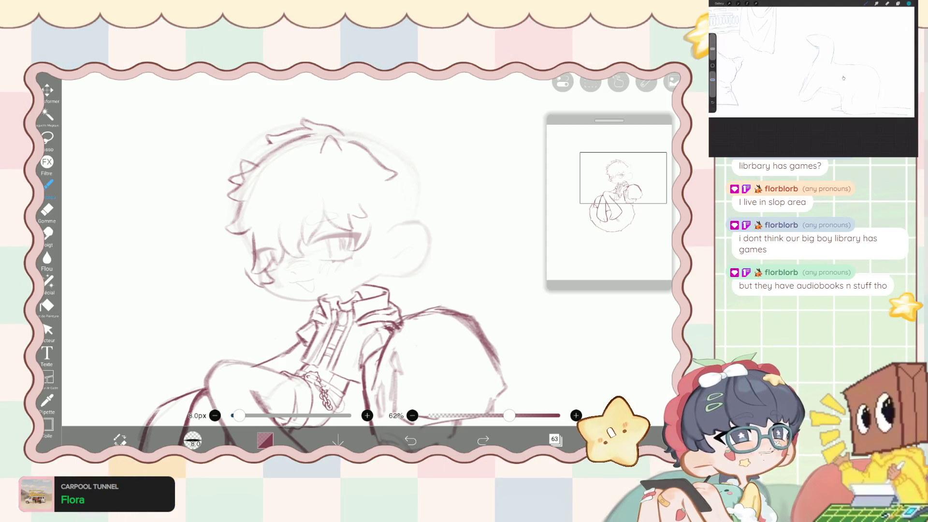
{"action": "scroll", "coordinate": [327, 271], "scroll_direction": "up", "scroll_amount": 2}
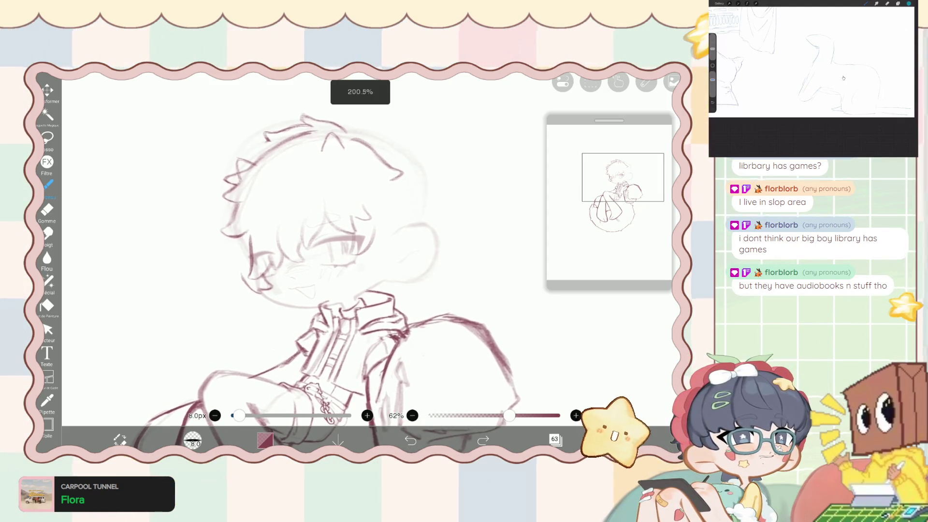
{"action": "scroll", "coordinate": [326, 271], "scroll_direction": "down", "scroll_amount": 2}
{"action": "scroll", "coordinate": [327, 271], "scroll_direction": "down", "scroll_amount": 1}
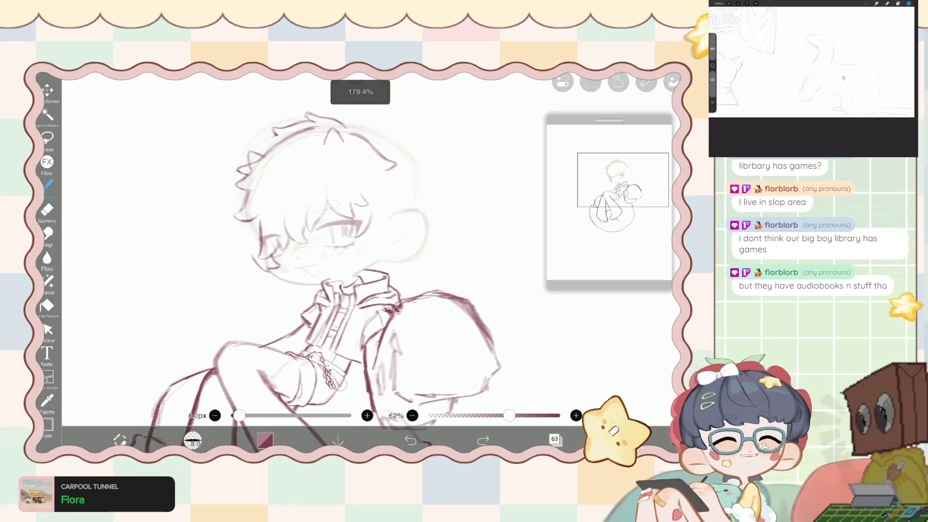
{"action": "scroll", "coordinate": [327, 271], "scroll_direction": "up", "scroll_amount": 2}
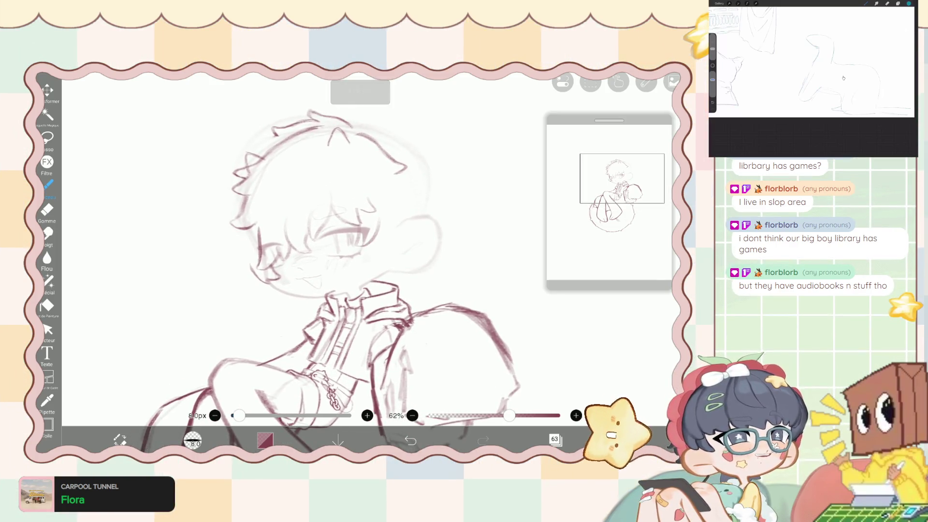
{"action": "scroll", "coordinate": [326, 270], "scroll_direction": "up", "scroll_amount": 1}
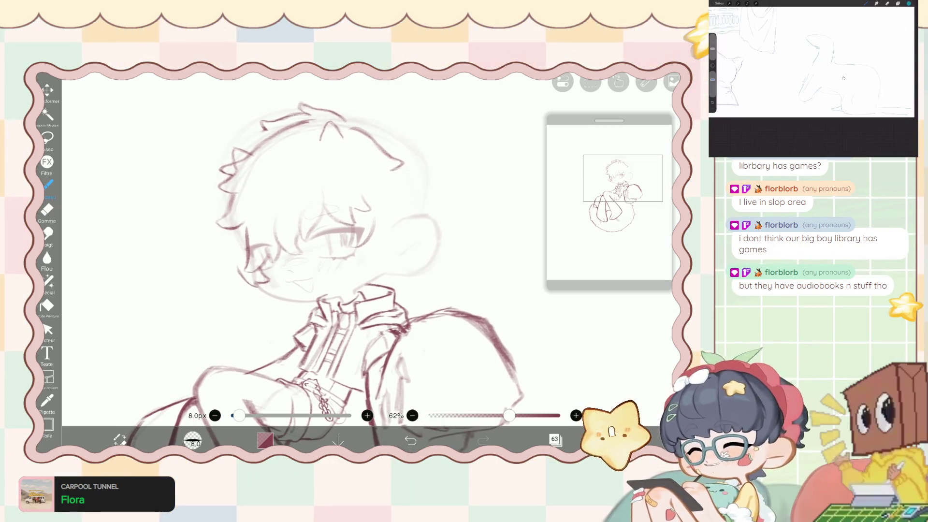
{"action": "left_click", "coordinate": [48, 282]}
Enlarge the liquify pen to 196px and warp the cheek, collar and neck lines.
{"action": "key", "text": "bracketright"}
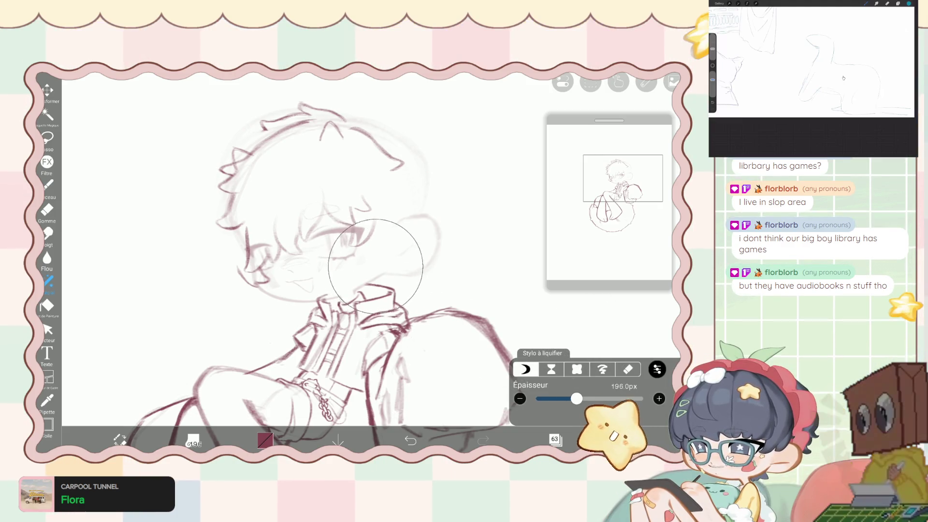
{"action": "mouse_move", "coordinate": [405, 267]}
{"action": "left_mouse_down"}
{"action": "mouse_move", "coordinate": [364, 314]}
{"action": "mouse_move", "coordinate": [411, 244]}
{"action": "left_mouse_up"}
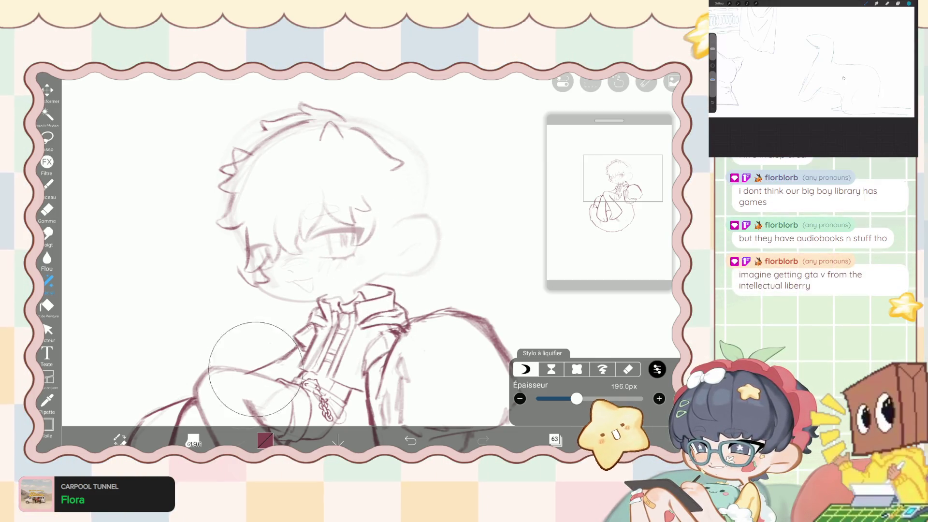
{"action": "left_click", "coordinate": [47, 184]}
{"action": "scroll", "coordinate": [341, 260], "scroll_direction": "up", "scroll_amount": 3}
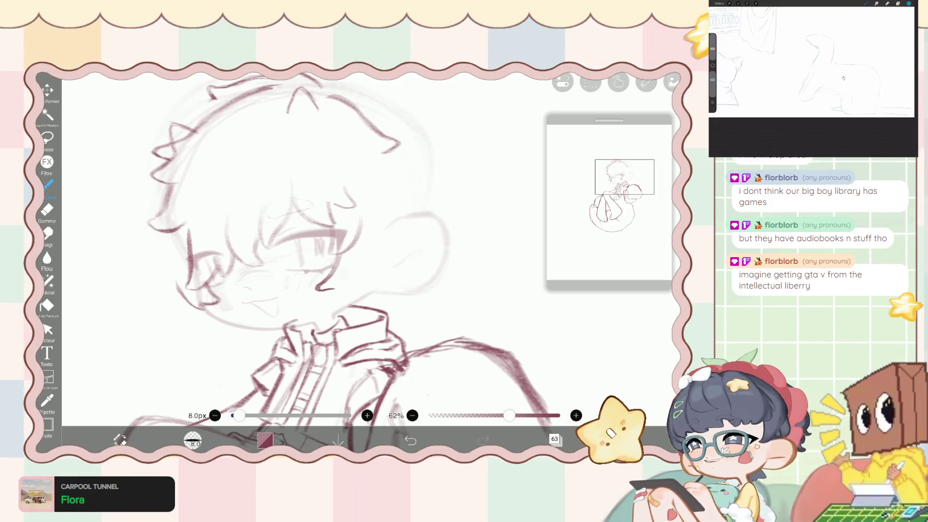
Undo the stroke near the eye plus three more recent hair strokes.
{"action": "key", "text": "ctrl+z"}
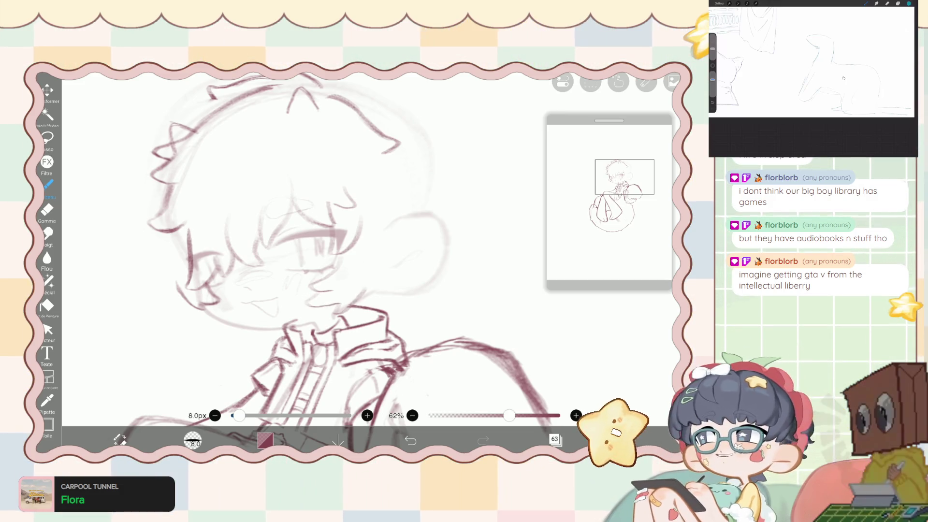
{"action": "scroll", "coordinate": [338, 266], "scroll_direction": "up", "scroll_amount": 5}
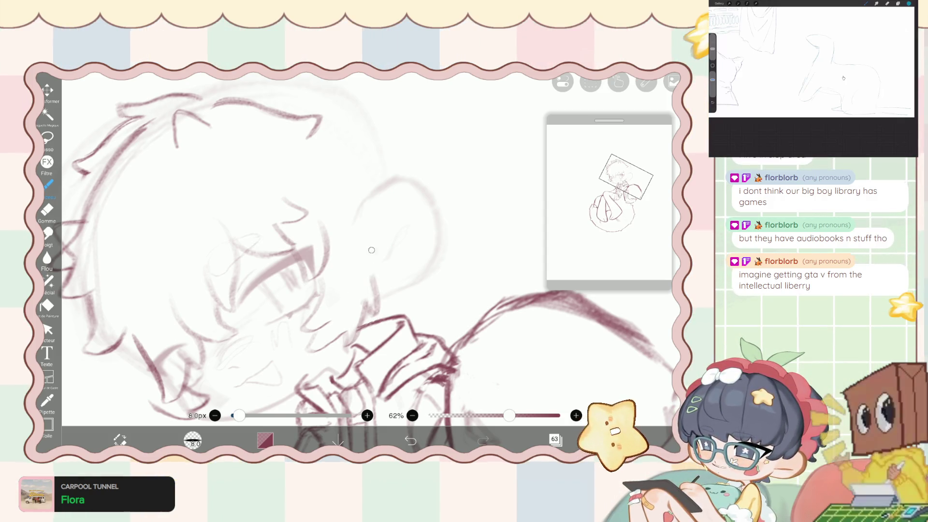
{"action": "scroll", "coordinate": [373, 288], "scroll_direction": "down", "scroll_amount": 5}
{"action": "scroll", "coordinate": [314, 286], "scroll_direction": "up", "scroll_amount": 1}
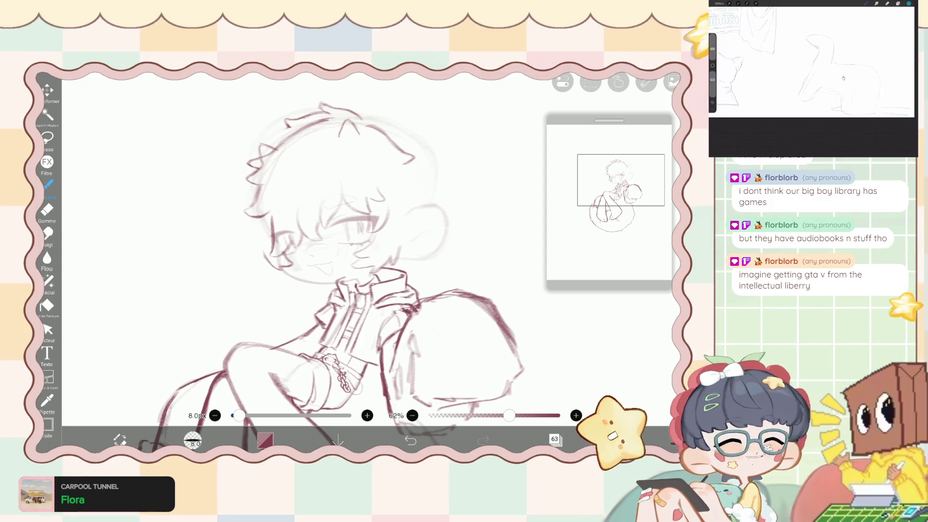
{"action": "scroll", "coordinate": [367, 251], "scroll_direction": "up", "scroll_amount": 3}
{"action": "scroll", "coordinate": [367, 251], "scroll_direction": "up", "scroll_amount": 2}
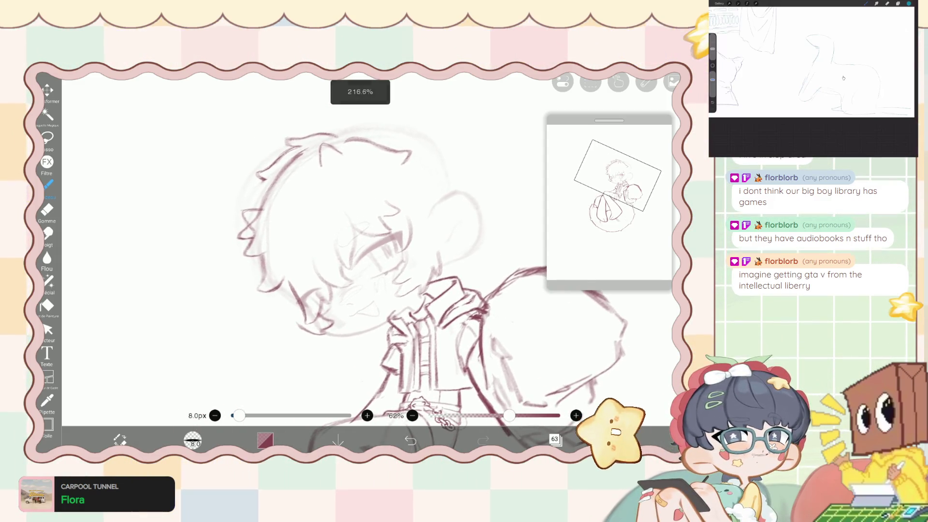
{"action": "scroll", "coordinate": [455, 285], "scroll_direction": "up", "scroll_amount": 2}
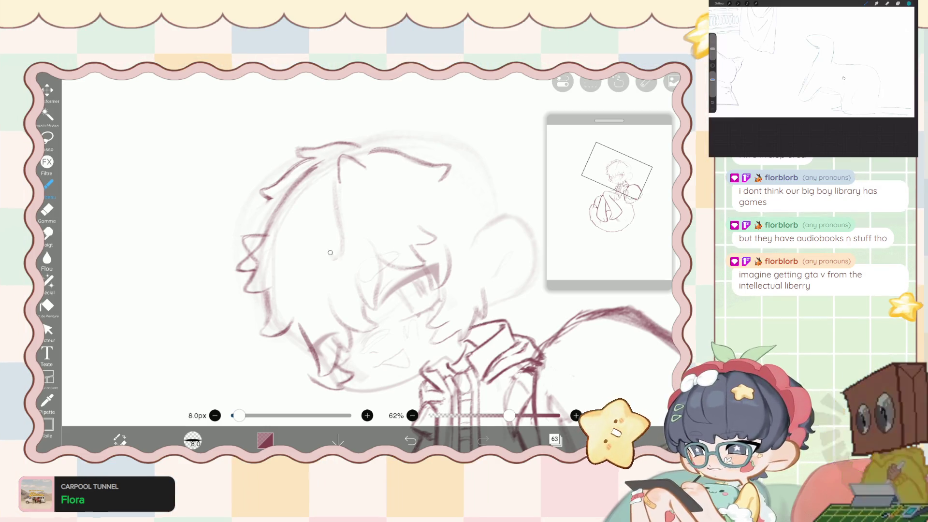
{"action": "key", "text": "ctrl+z"}
{"action": "key", "text": "ctrl+z"}
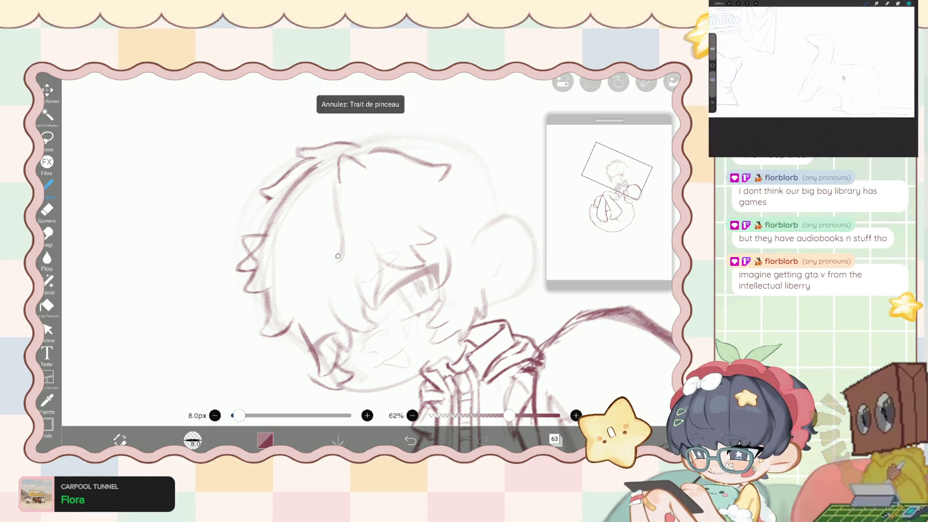
{"action": "key", "text": "ctrl+z"}
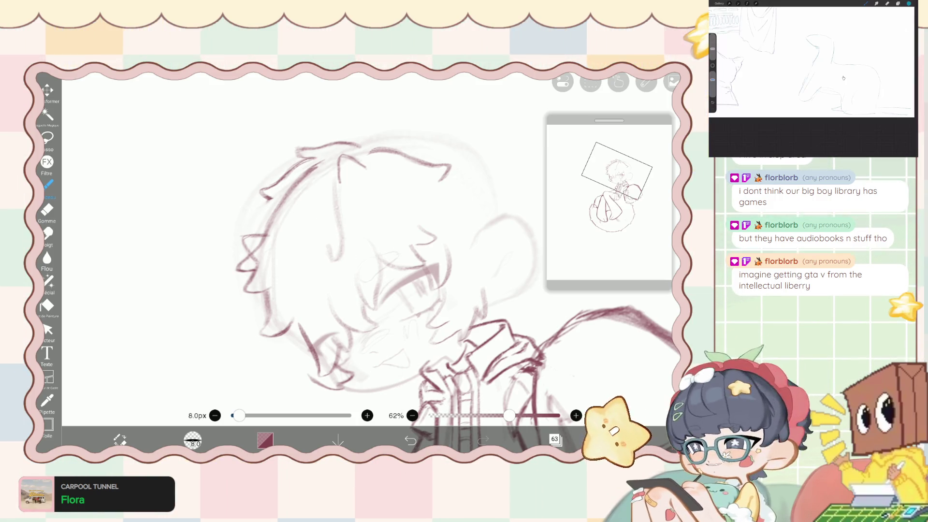
{"action": "key", "text": "ctrl+z"}
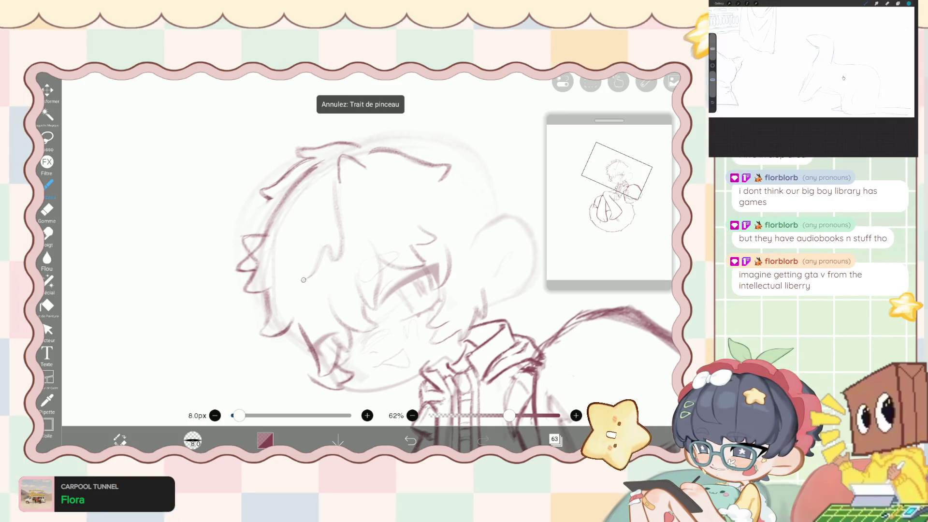
Draw a short stroke at the hair's left edge.
{"action": "scroll", "coordinate": [339, 241], "scroll_direction": "up", "scroll_amount": 3}
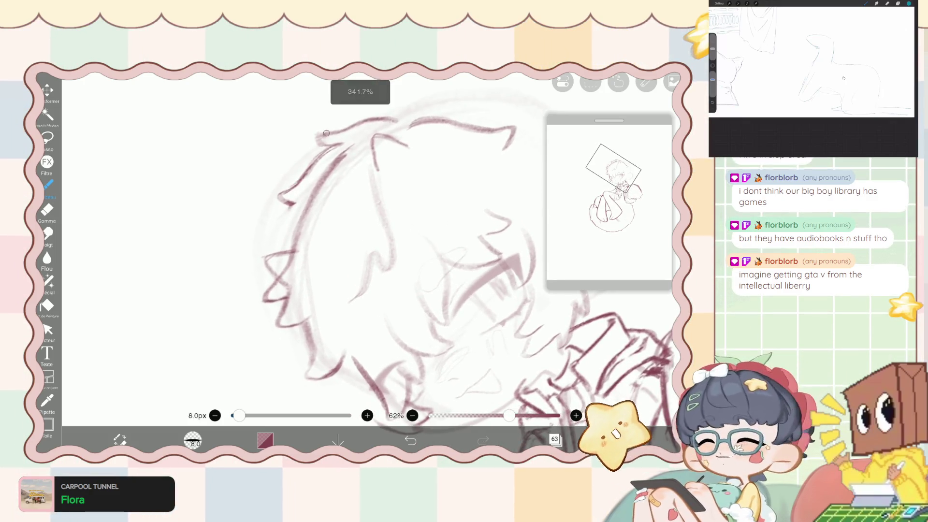
{"action": "left_click_drag", "start_coordinate": [325, 223], "coordinate": [331, 248]}
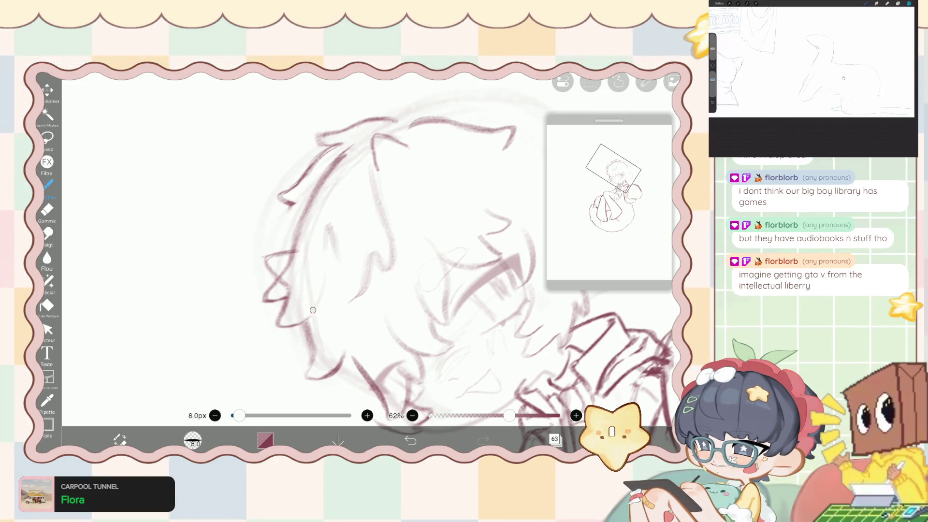
{"action": "scroll", "coordinate": [313, 310], "scroll_direction": "down", "scroll_amount": 5}
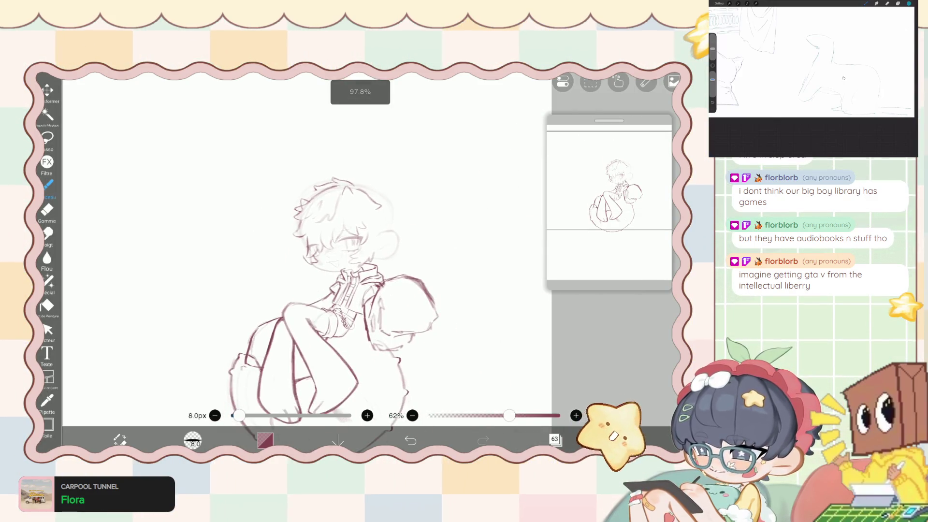
{"action": "scroll", "coordinate": [367, 241], "scroll_direction": "up", "scroll_amount": 5}
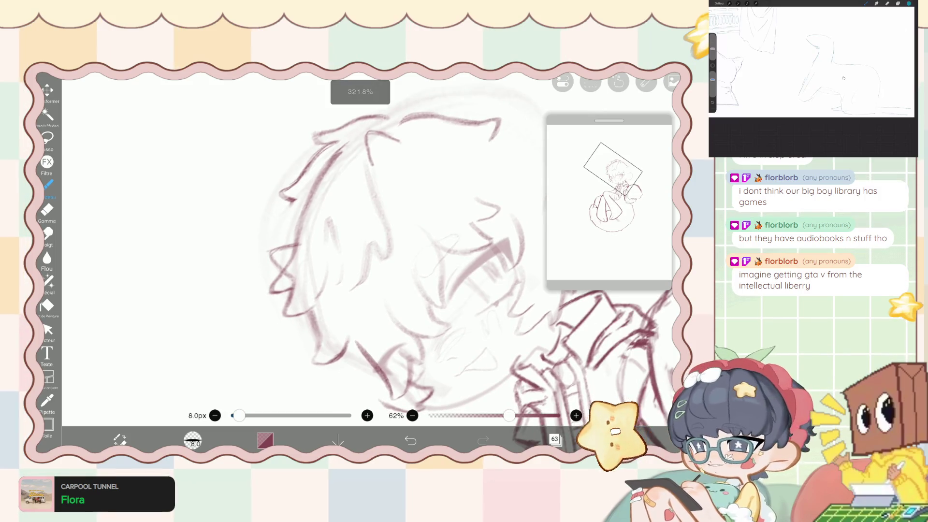
{"action": "left_click", "coordinate": [47, 209]}
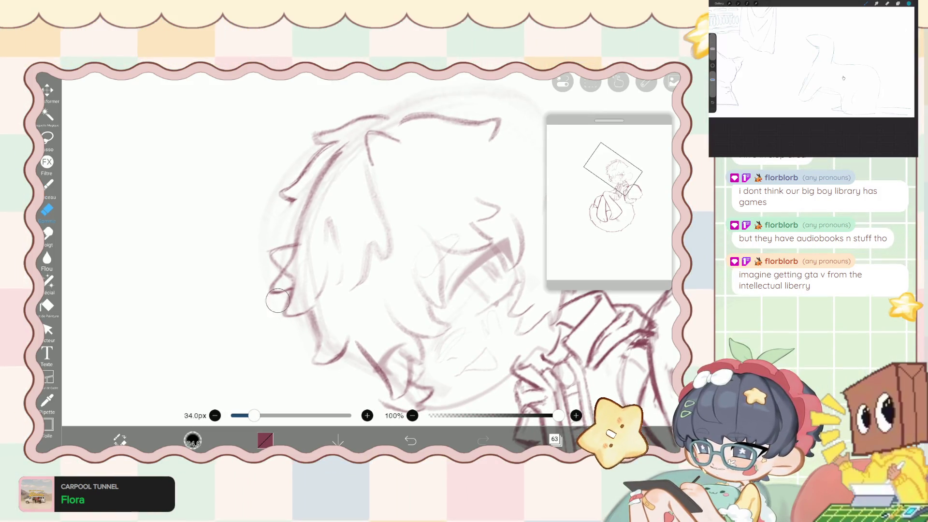
{"action": "key", "text": "b"}
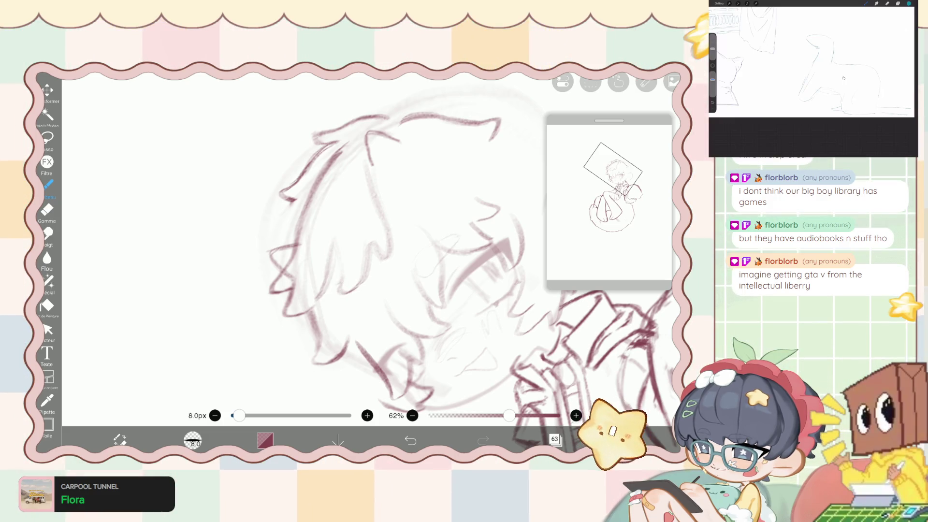
{"action": "scroll", "coordinate": [335, 251], "scroll_direction": "down", "scroll_amount": 5}
{"action": "scroll", "coordinate": [360, 315], "scroll_direction": "down", "scroll_amount": 3}
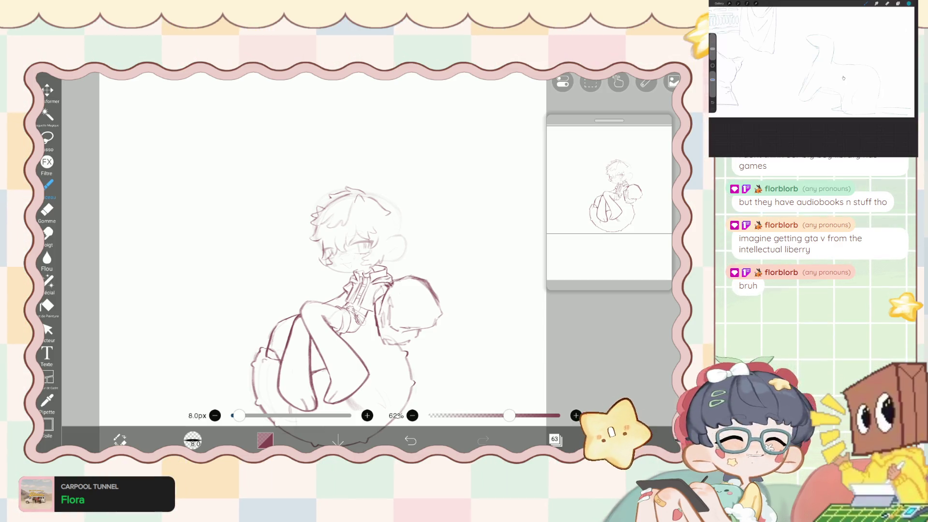
{"action": "scroll", "coordinate": [358, 232], "scroll_direction": "up", "scroll_amount": 10}
{"action": "left_click_drag", "start_coordinate": [327, 260], "coordinate": [339, 269]}
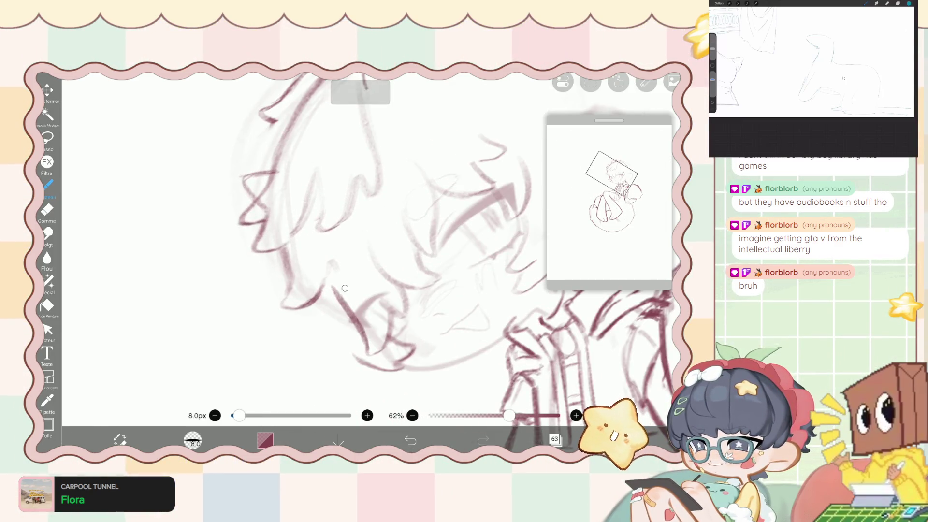
{"action": "key", "text": "ctrl+z"}
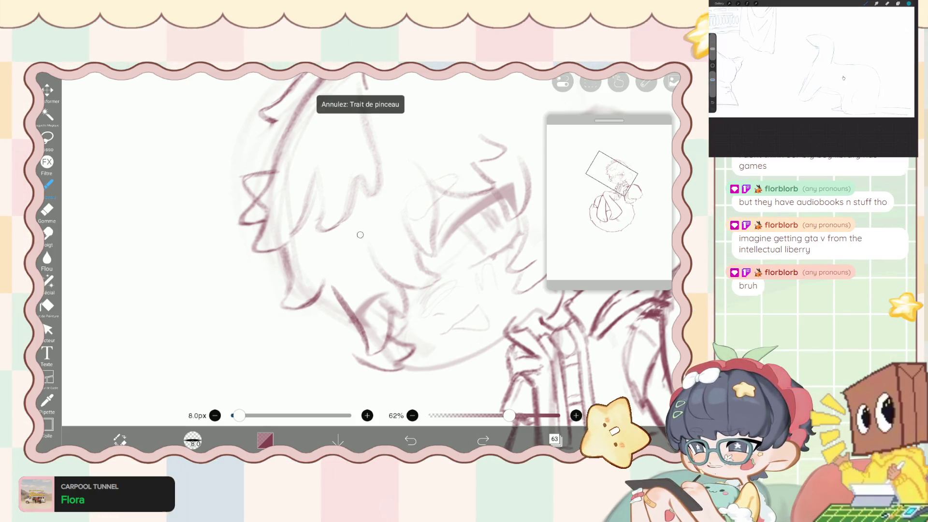
{"action": "scroll", "coordinate": [357, 261], "scroll_direction": "down", "scroll_amount": 10}
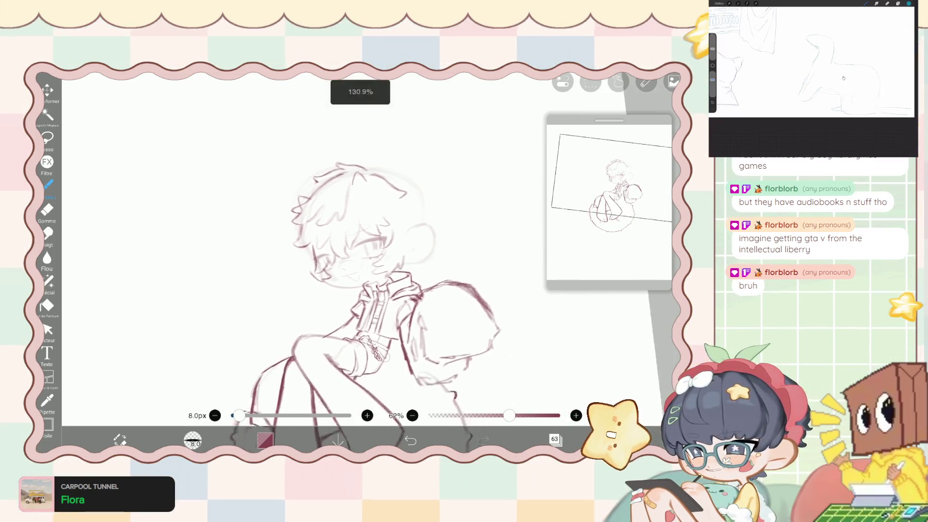
Shrink the eraser to 26 px, then add a short hair strand on top of the head.
{"action": "scroll", "coordinate": [357, 261], "scroll_direction": "up", "scroll_amount": 5}
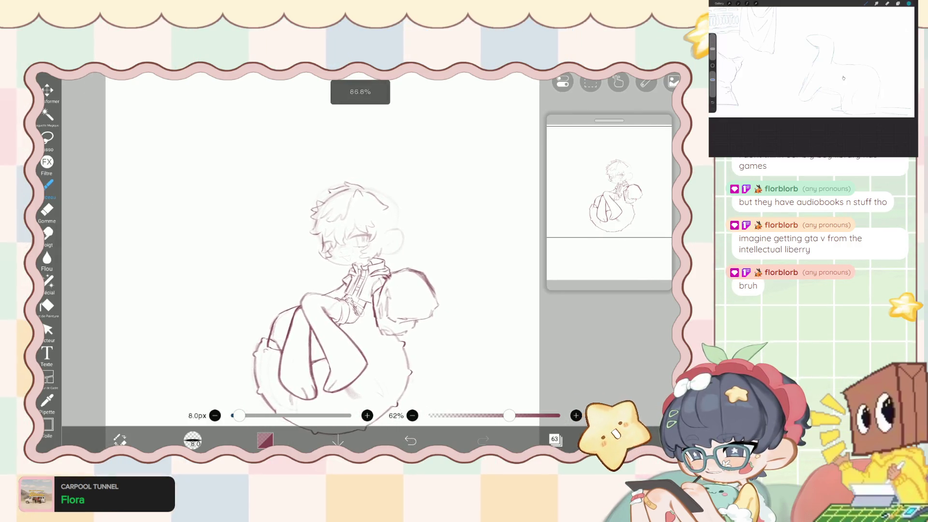
{"action": "key", "text": "e"}
{"action": "left_click_drag", "start_coordinate": [253, 415], "coordinate": [250, 416]}
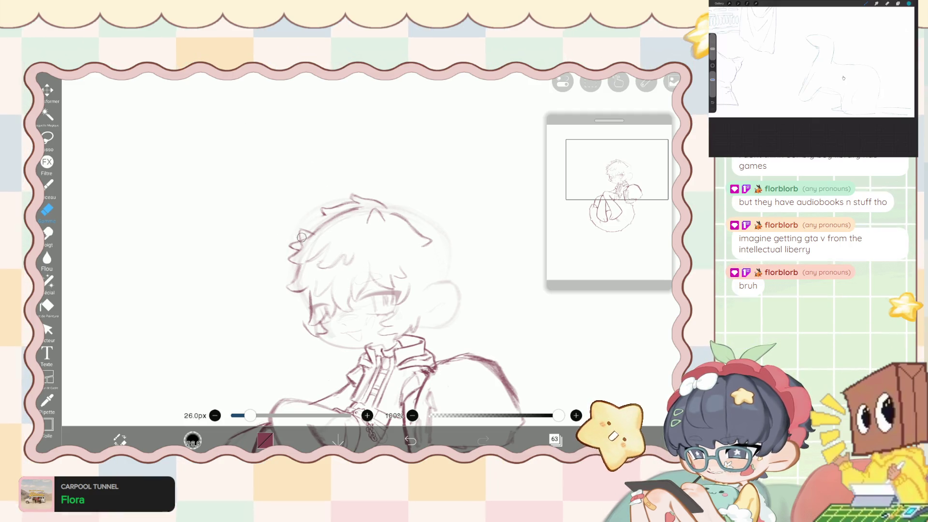
{"action": "scroll", "coordinate": [358, 261], "scroll_direction": "down", "scroll_amount": 3}
{"action": "scroll", "coordinate": [357, 261], "scroll_direction": "down", "scroll_amount": 2}
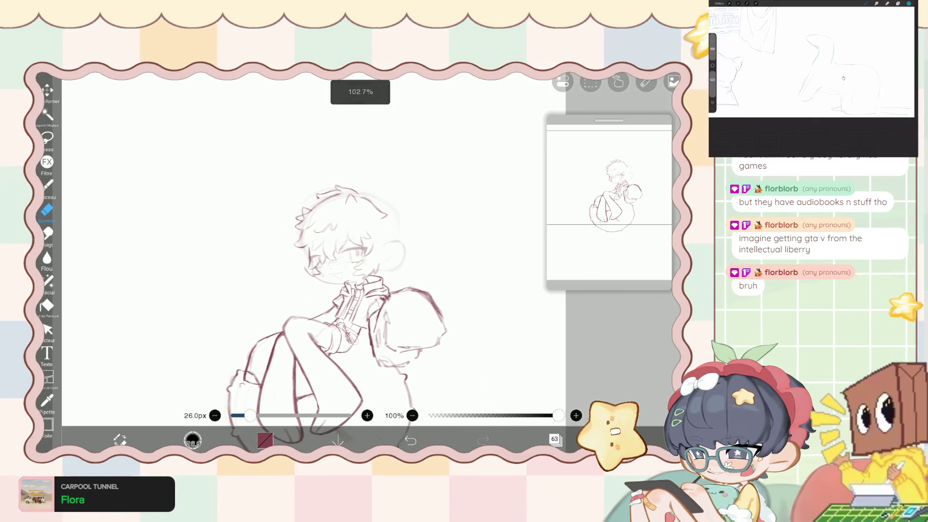
{"action": "key", "text": "b"}
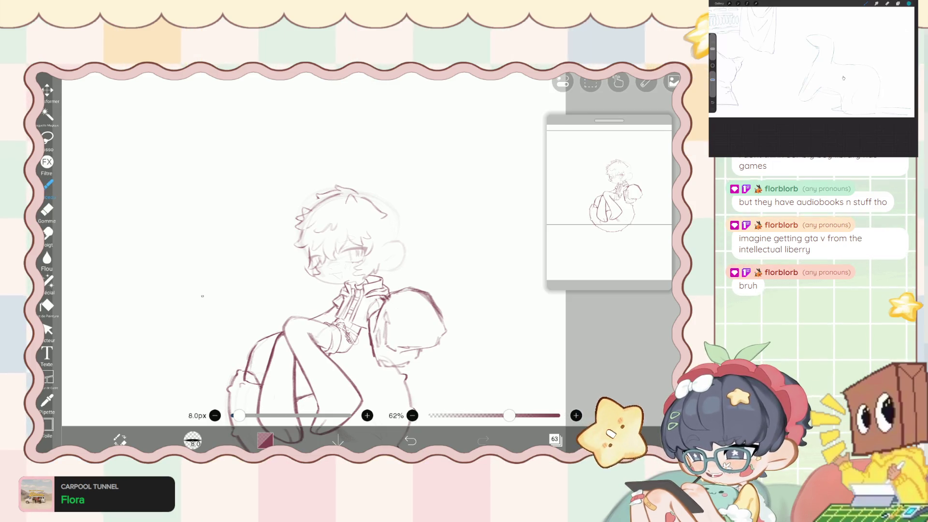
{"action": "scroll", "coordinate": [358, 261], "scroll_direction": "up", "scroll_amount": 5}
{"action": "scroll", "coordinate": [377, 261], "scroll_direction": "up", "scroll_amount": 3}
{"action": "left_click_drag", "start_coordinate": [381, 214], "coordinate": [378, 228]}
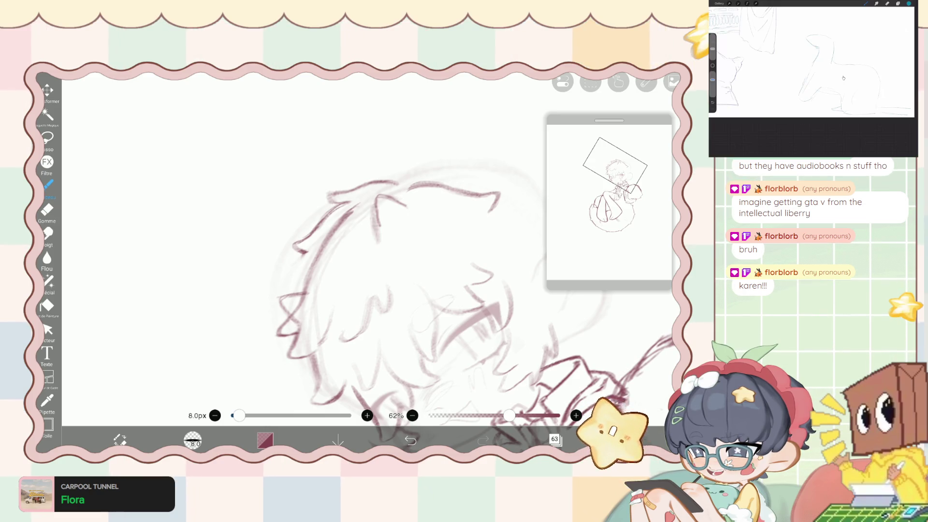
Set the eraser to 14.8 px and lighten stray sketch marks in the hair, leveling the view.
{"action": "scroll", "coordinate": [378, 248], "scroll_direction": "down", "scroll_amount": 3}
{"action": "scroll", "coordinate": [336, 290], "scroll_direction": "down", "scroll_amount": 2}
{"action": "scroll", "coordinate": [410, 255], "scroll_direction": "up", "scroll_amount": 2}
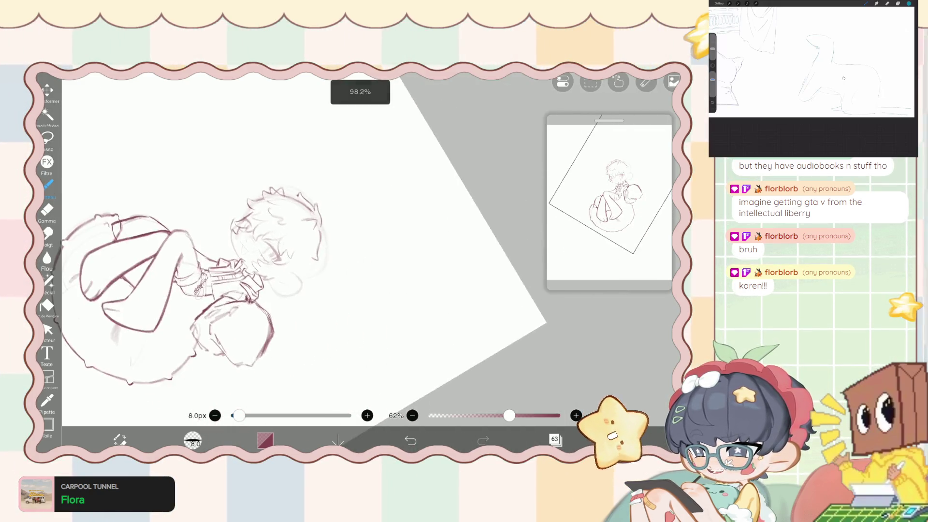
{"action": "scroll", "coordinate": [410, 254], "scroll_direction": "up", "scroll_amount": 3}
{"action": "scroll", "coordinate": [410, 254], "scroll_direction": "up", "scroll_amount": 2}
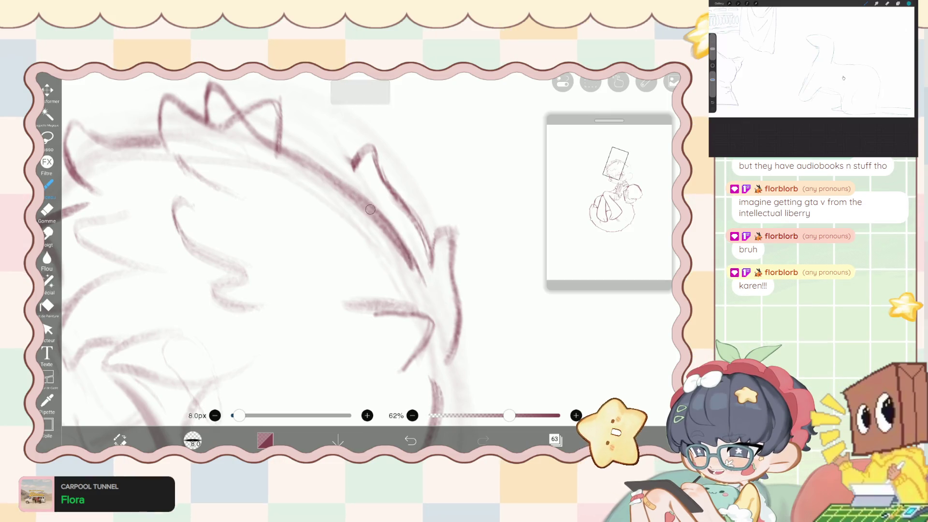
{"action": "key", "text": "e"}
{"action": "left_click_drag", "start_coordinate": [249, 416], "coordinate": [243, 416]}
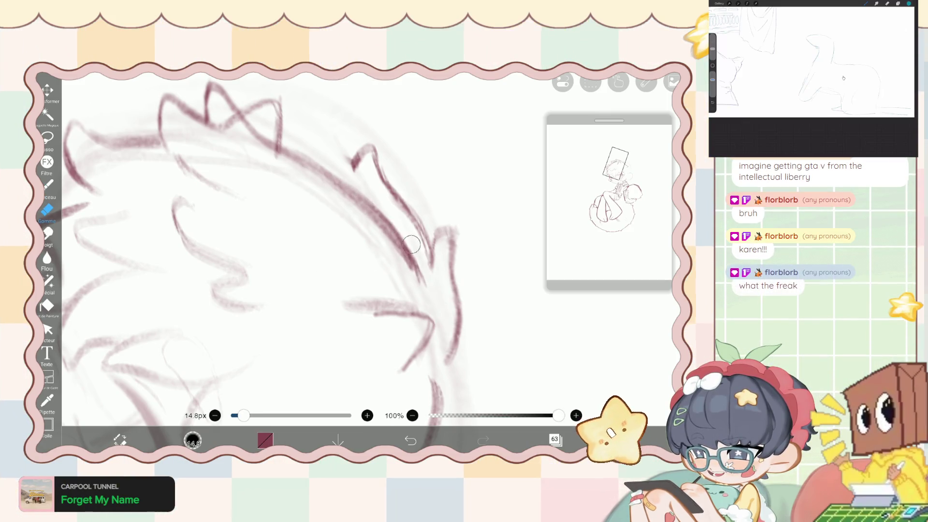
{"action": "left_click_drag", "start_coordinate": [273, 156], "coordinate": [354, 216]}
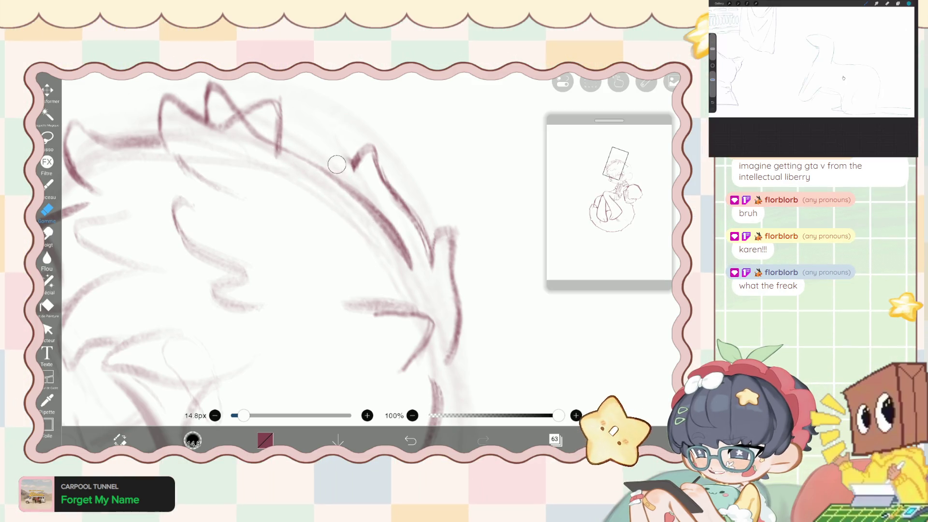
{"action": "left_click_drag", "start_coordinate": [337, 164], "coordinate": [316, 151]}
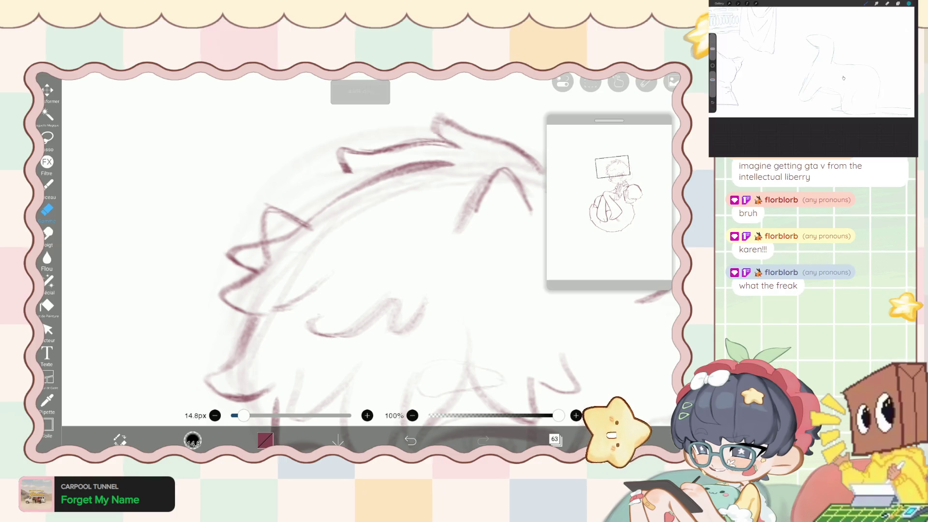
{"action": "scroll", "coordinate": [360, 265], "scroll_direction": "down", "scroll_amount": 5}
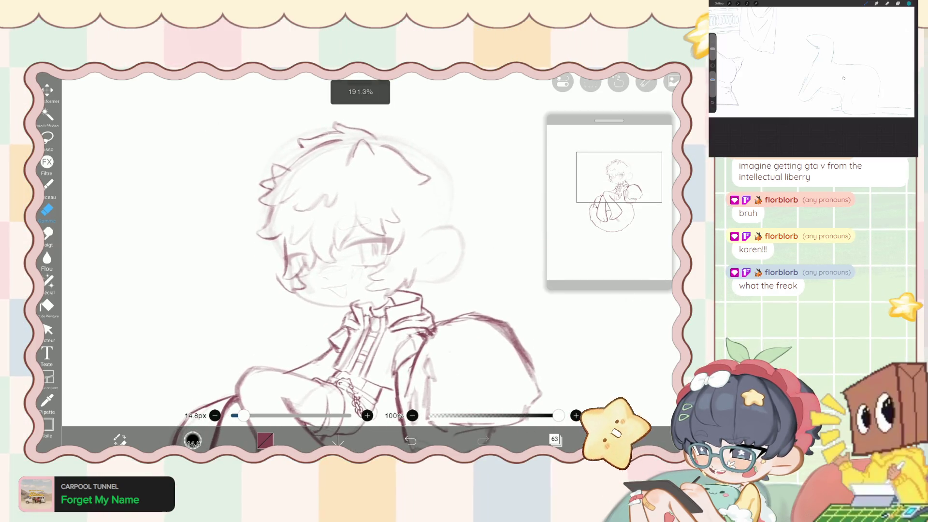
Alternate brush and eraser to touch up the hair strands across the head.
{"action": "key", "text": "b"}
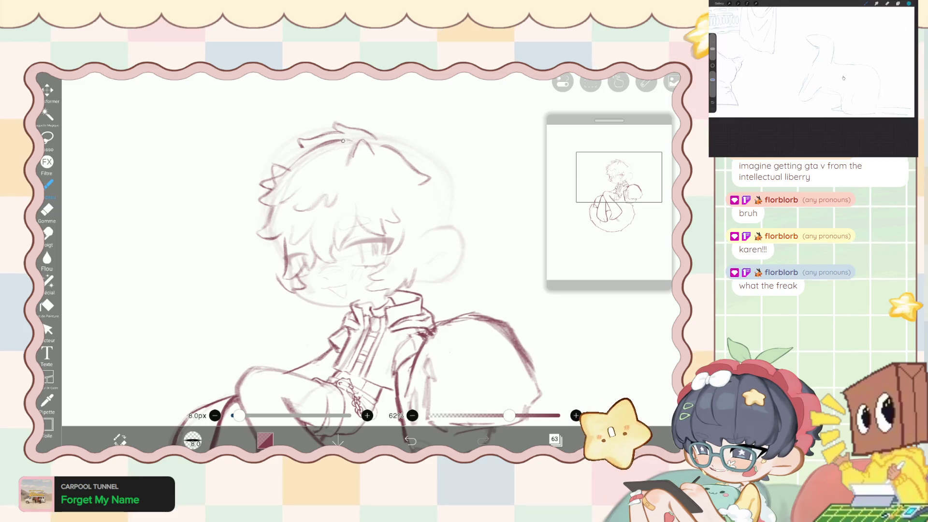
{"action": "scroll", "coordinate": [285, 112], "scroll_direction": "up", "scroll_amount": 2}
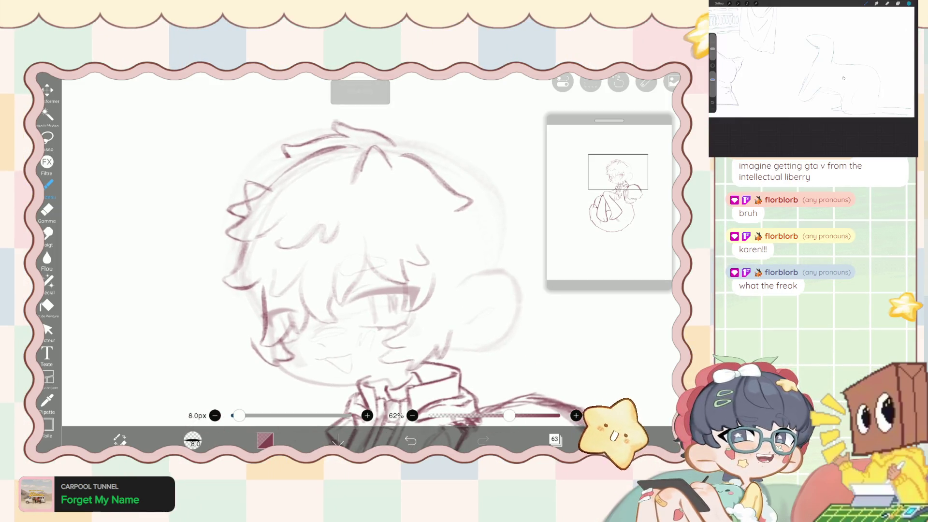
{"action": "scroll", "coordinate": [285, 112], "scroll_direction": "up", "scroll_amount": 2}
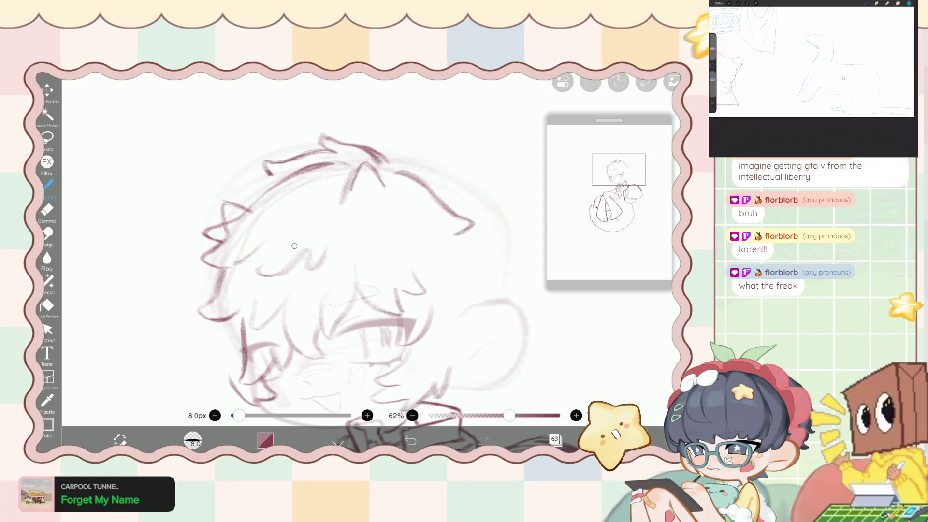
{"action": "key", "text": "e"}
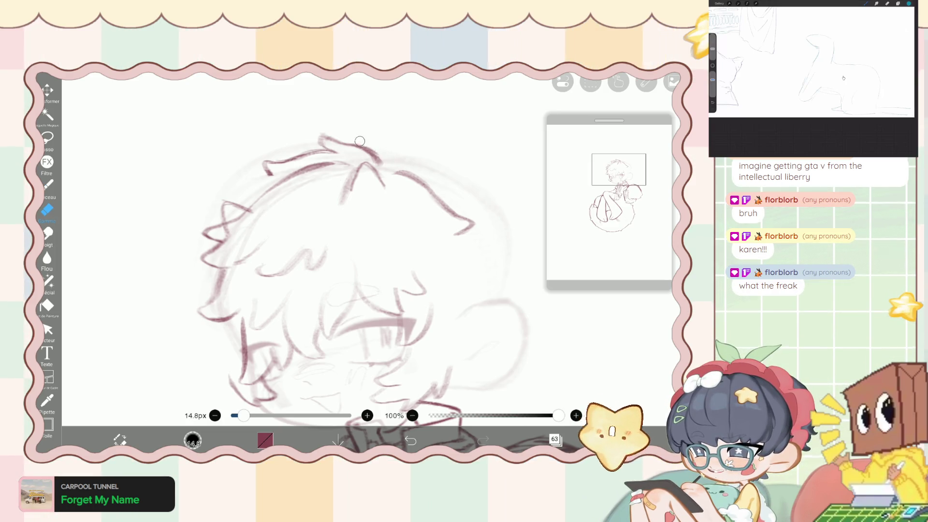
{"action": "scroll", "coordinate": [358, 283], "scroll_direction": "down", "scroll_amount": 3}
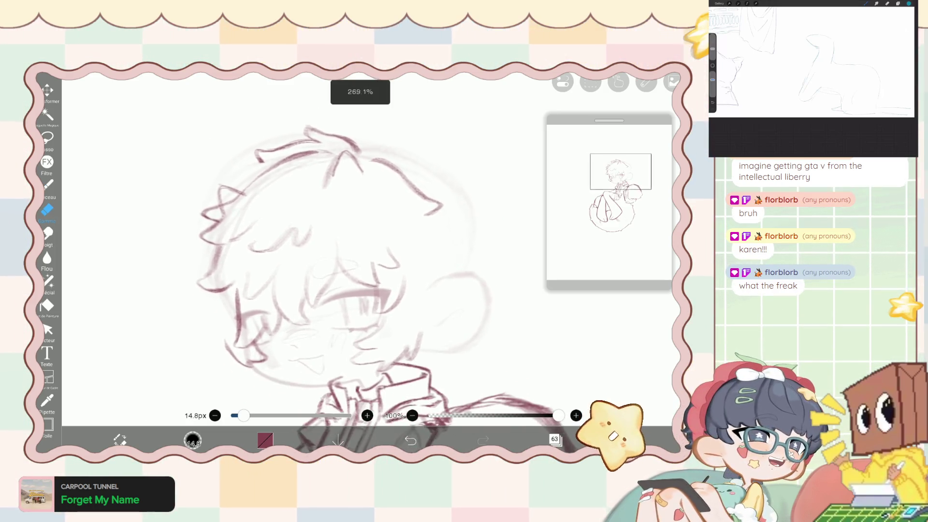
{"action": "key", "text": "b"}
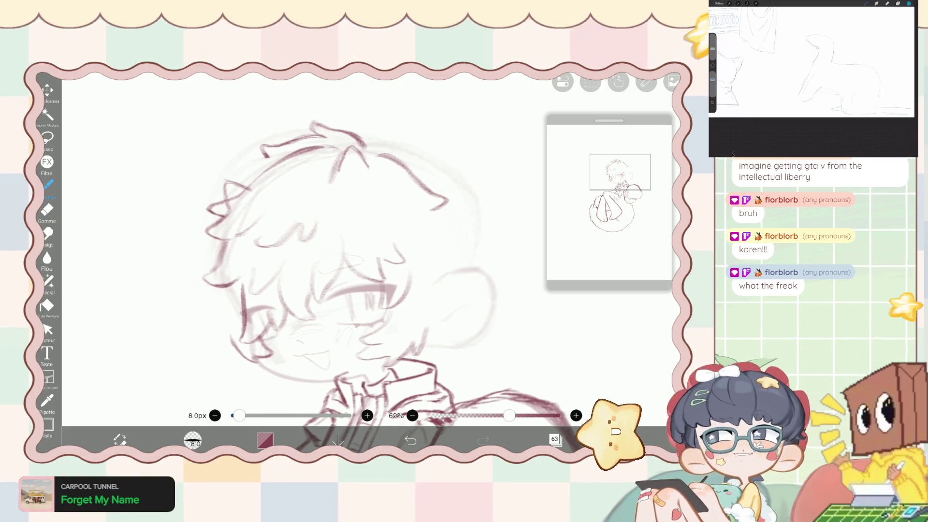
{"action": "scroll", "coordinate": [338, 271], "scroll_direction": "up", "scroll_amount": 2}
{"action": "scroll", "coordinate": [217, 290], "scroll_direction": "up", "scroll_amount": 2}
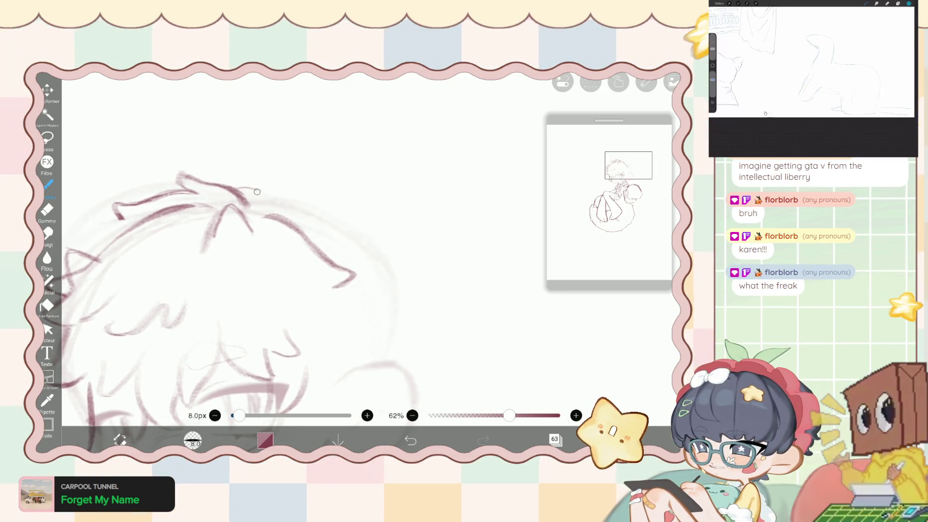
Extend the top hair line into a hook and set the liquify pen to 72 px.
{"action": "left_click_drag", "start_coordinate": [240, 191], "coordinate": [284, 195]}
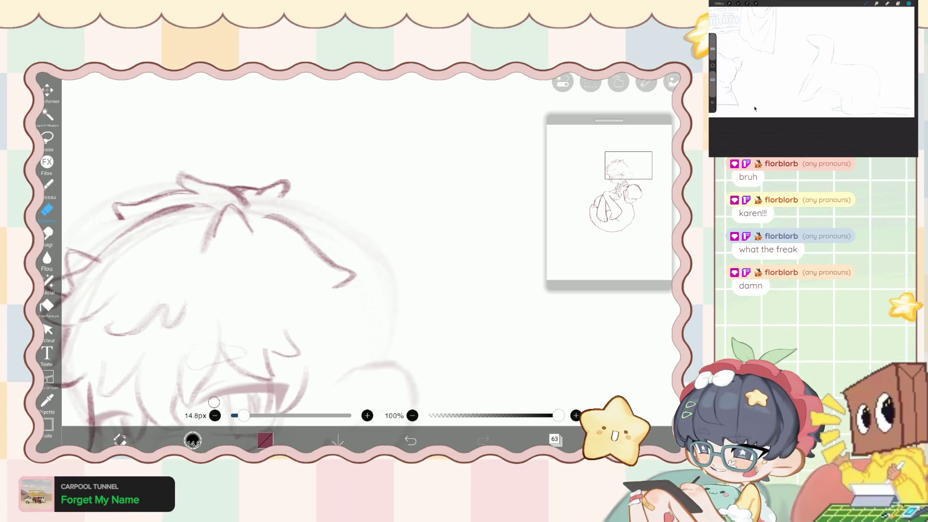
{"action": "left_click", "coordinate": [48, 282]}
{"action": "left_click_drag", "start_coordinate": [572, 399], "coordinate": [559, 398]}
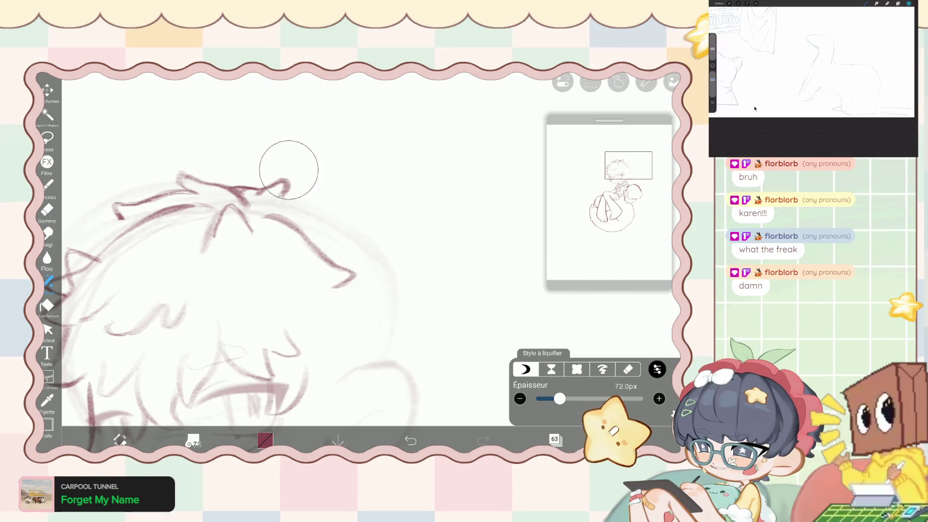
Clean up around the tuft with a fine 3.6 px eraser.
{"action": "left_click", "coordinate": [46, 210]}
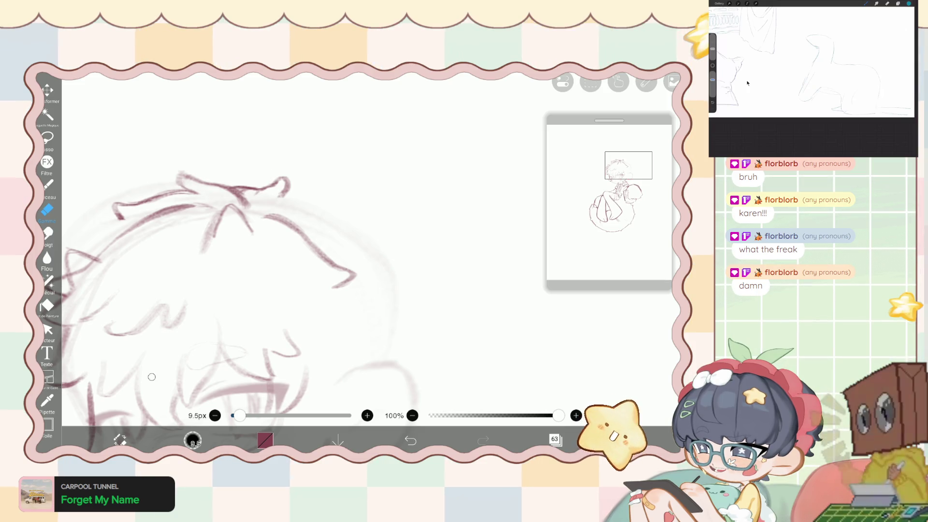
{"action": "left_click", "coordinate": [47, 184]}
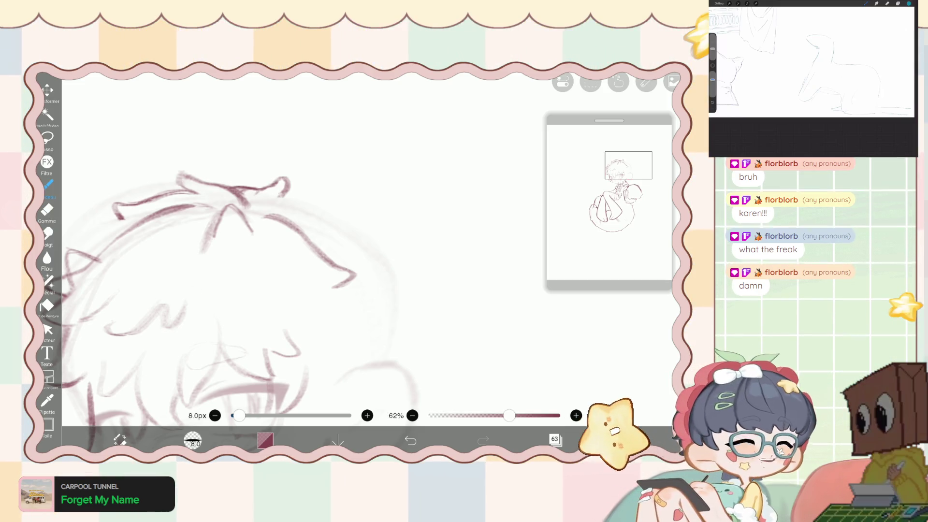
{"action": "scroll", "coordinate": [274, 204], "scroll_direction": "up", "scroll_amount": 3}
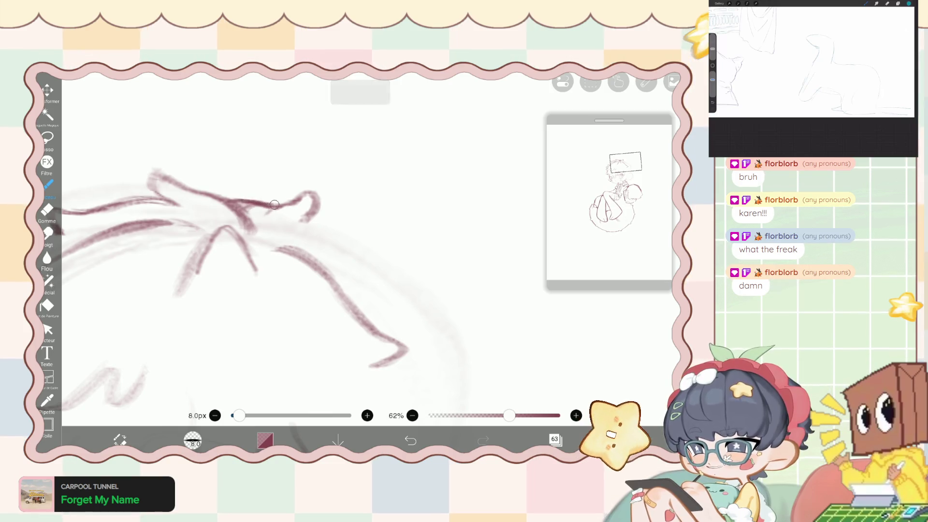
{"action": "left_click", "coordinate": [47, 210]}
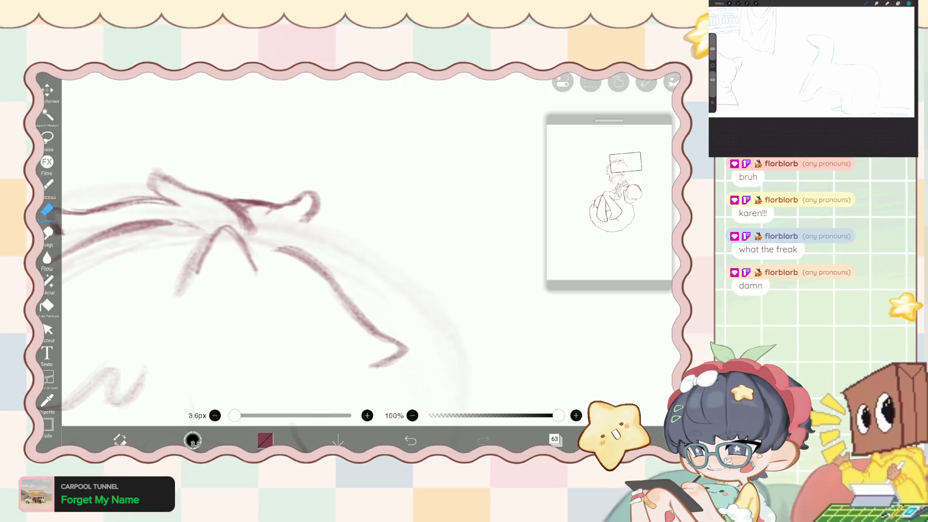
{"action": "scroll", "coordinate": [300, 252], "scroll_direction": "down", "scroll_amount": 5}
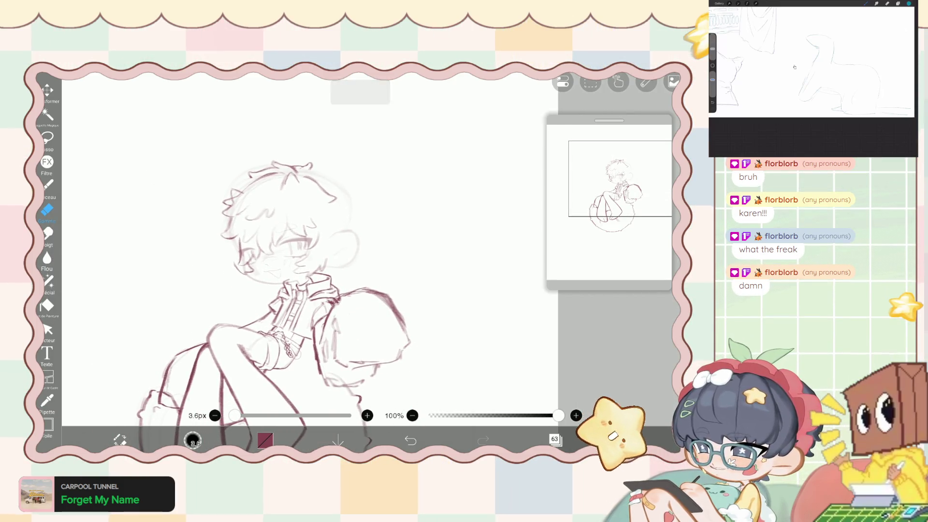
With the brush selected, switch the active layer in the Layers panel.
{"action": "scroll", "coordinate": [270, 228], "scroll_direction": "up", "scroll_amount": 5}
{"action": "left_click", "coordinate": [49, 184]}
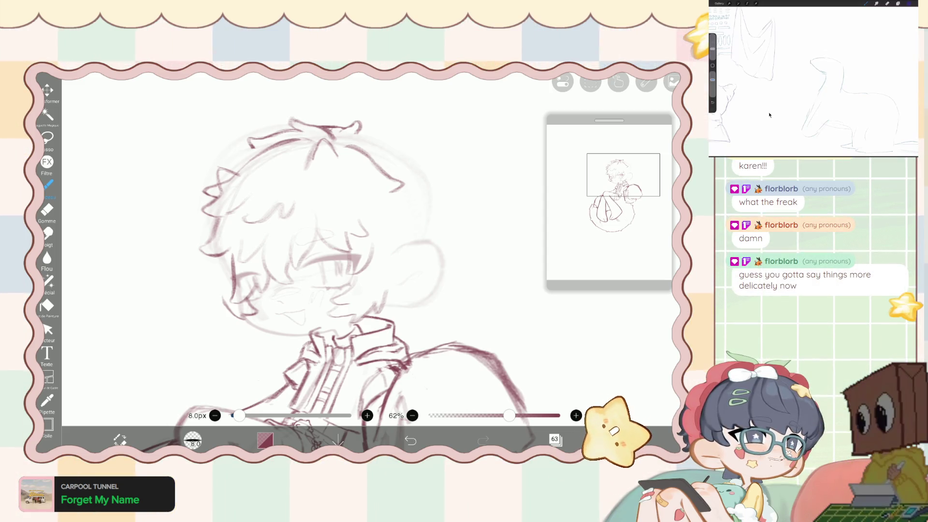
{"action": "left_click", "coordinate": [555, 439]}
{"action": "left_click", "coordinate": [559, 101]}
{"action": "left_click", "coordinate": [555, 439]}
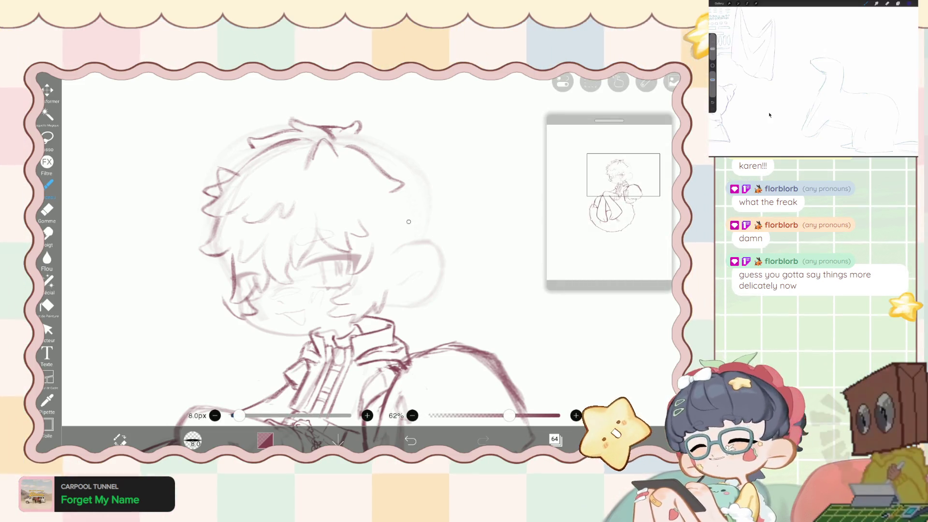
Trace a darker curve over the faint ear and add a short stroke inside its lower part.
{"action": "mouse_move", "coordinate": [452, 217]}
{"action": "left_mouse_down"}
{"action": "mouse_move", "coordinate": [454, 186]}
{"action": "mouse_move", "coordinate": [455, 203]}
{"action": "left_mouse_up"}
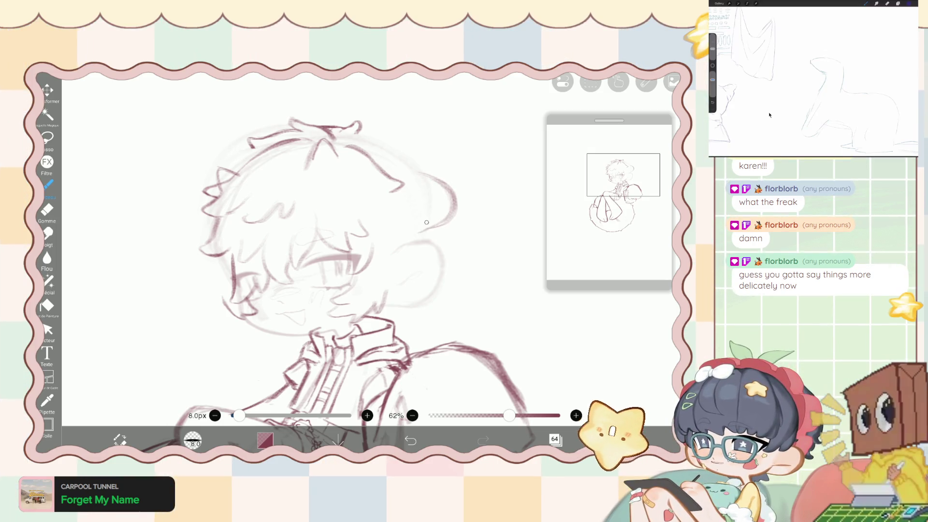
{"action": "left_click_drag", "start_coordinate": [438, 222], "coordinate": [415, 228]}
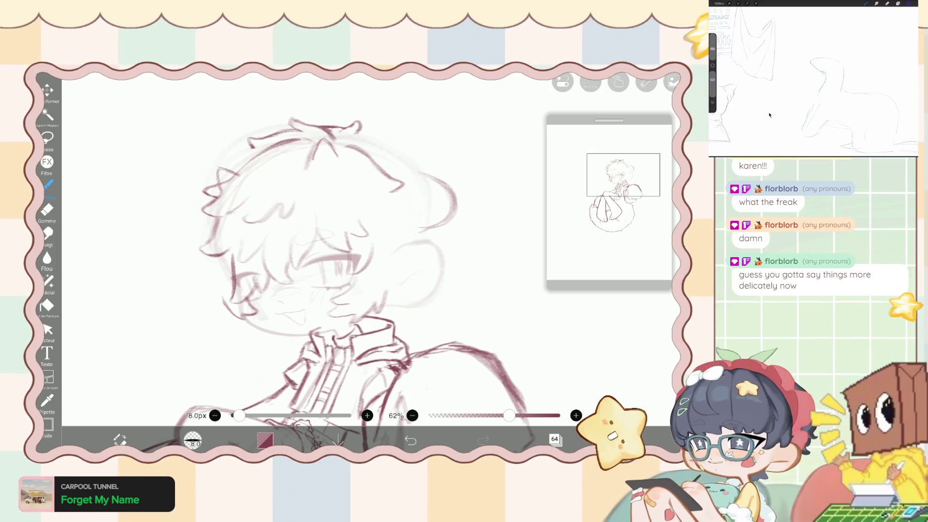
{"action": "left_click", "coordinate": [48, 281]}
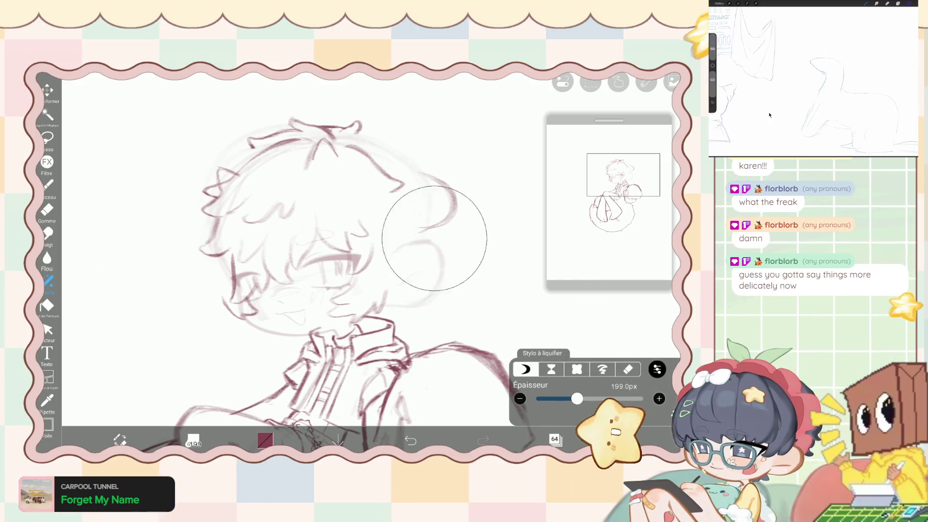
Liquify the ear lines into a new shape and redraw the ear's upper contour.
{"action": "mouse_move", "coordinate": [418, 244]}
{"action": "left_mouse_down"}
{"action": "mouse_move", "coordinate": [470, 221]}
{"action": "mouse_move", "coordinate": [362, 157]}
{"action": "left_mouse_up"}
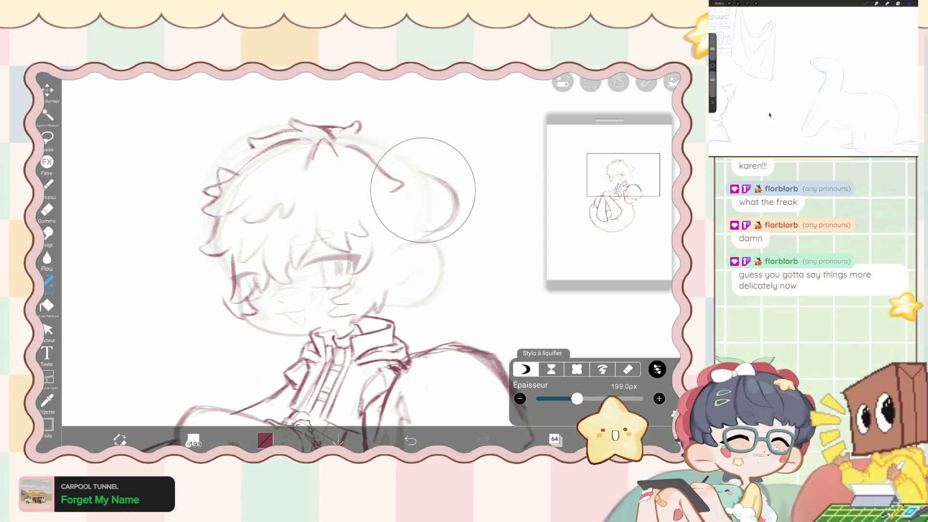
{"action": "left_click", "coordinate": [48, 183]}
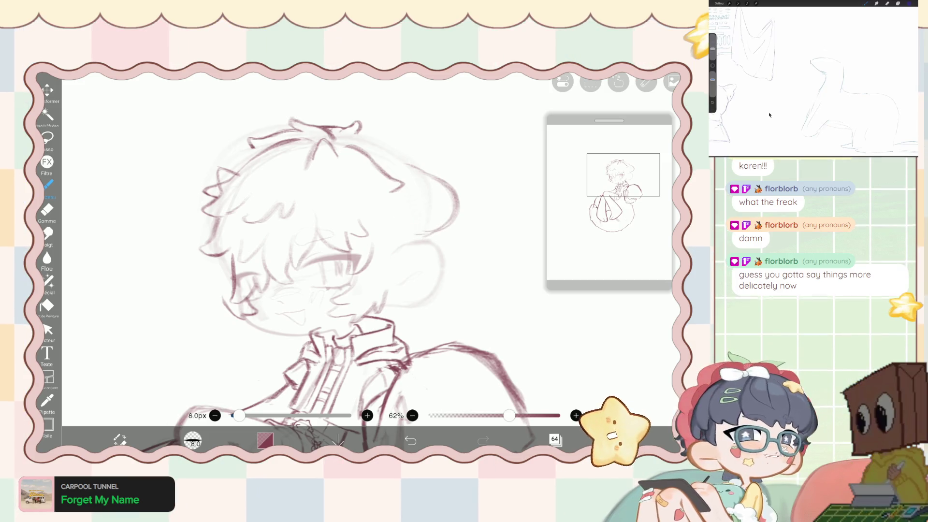
{"action": "left_click_drag", "start_coordinate": [409, 163], "coordinate": [436, 173]}
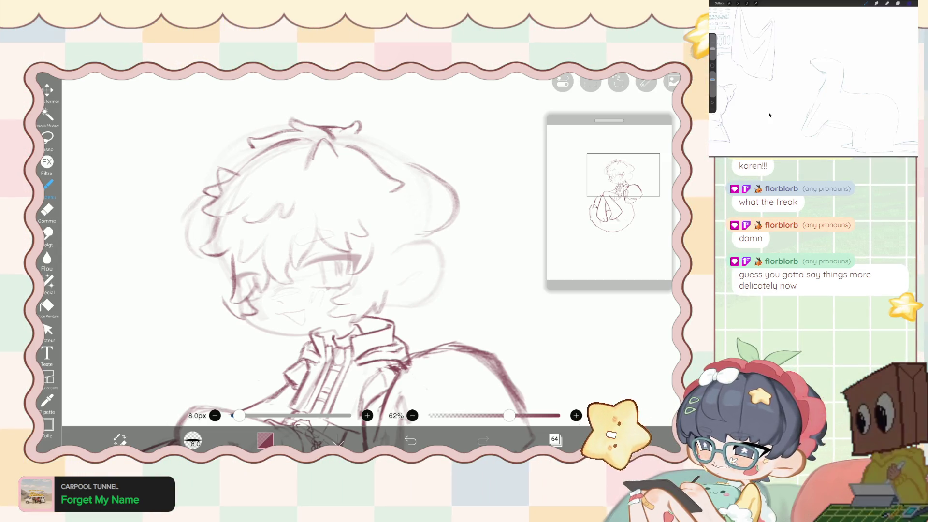
Add a stroke along the hair's left edge and push it outward with the liquify pen.
{"action": "left_click_drag", "start_coordinate": [183, 255], "coordinate": [193, 223]}
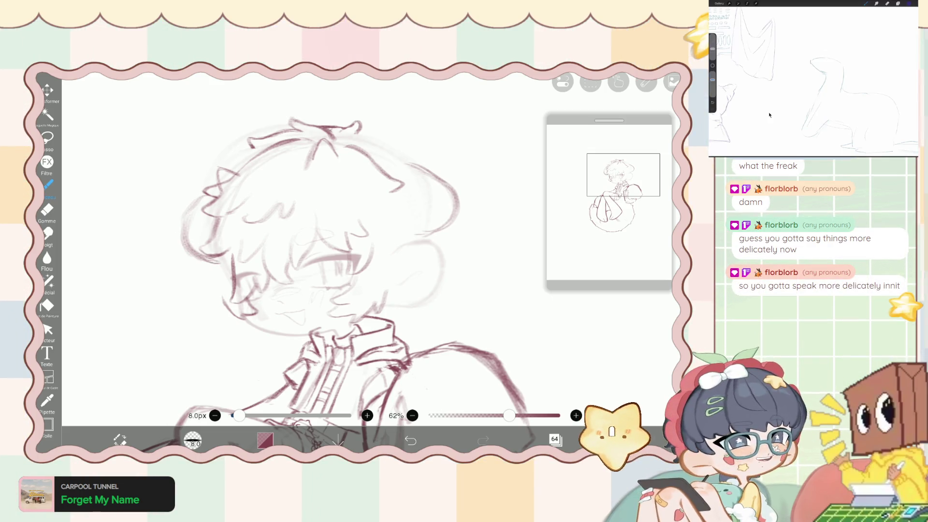
{"action": "left_click", "coordinate": [48, 281]}
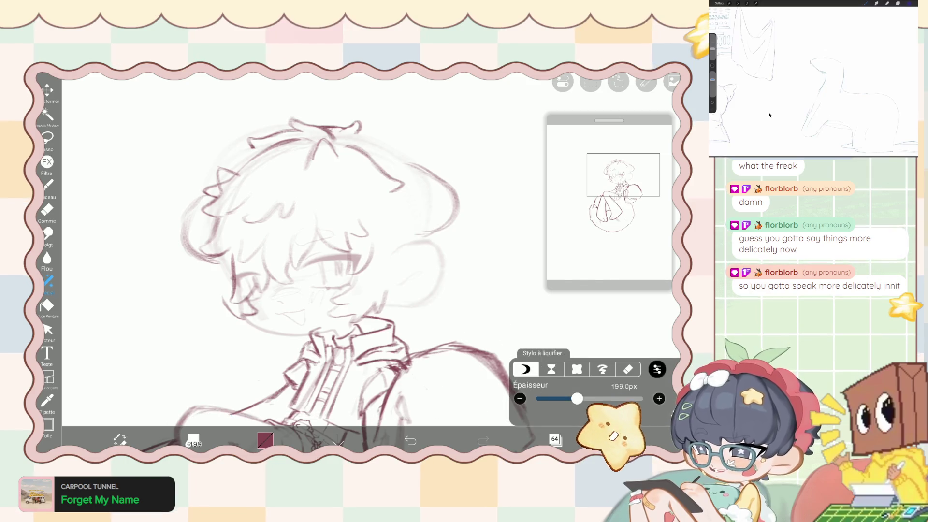
{"action": "mouse_move", "coordinate": [266, 279]}
{"action": "left_mouse_down"}
{"action": "mouse_move", "coordinate": [200, 261]}
{"action": "mouse_move", "coordinate": [187, 237]}
{"action": "mouse_move", "coordinate": [199, 196]}
{"action": "left_mouse_up"}
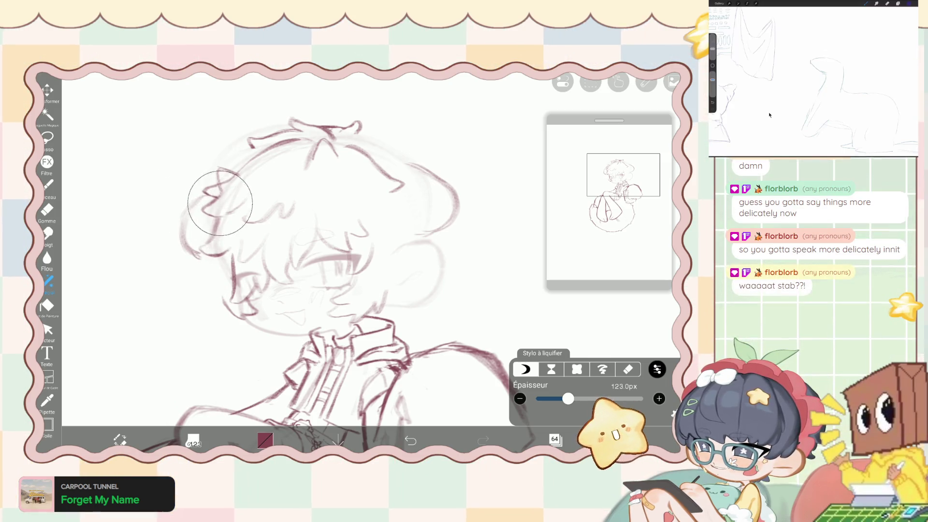
{"action": "scroll", "coordinate": [199, 196], "scroll_direction": "down", "scroll_amount": 5}
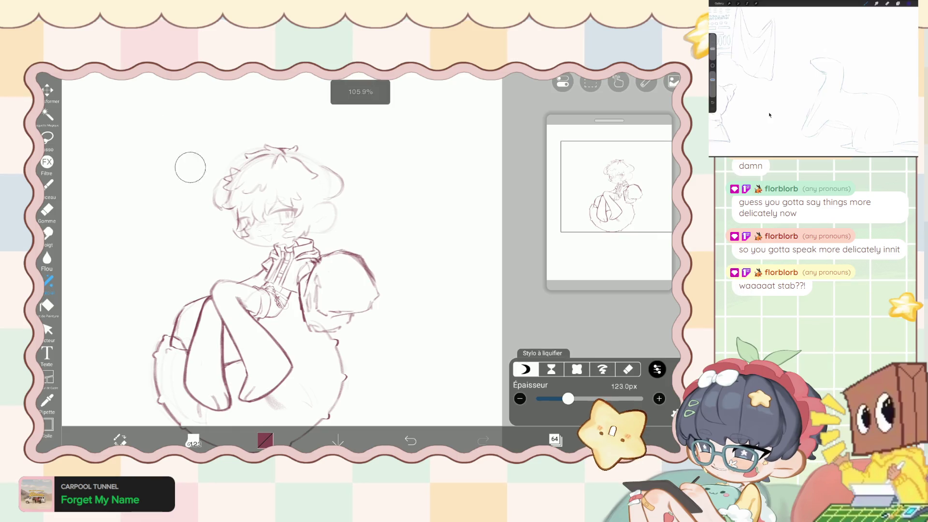
Thicken the curved hair line and add a short dark stroke at the hair tip.
{"action": "key", "text": "e"}
{"action": "scroll", "coordinate": [271, 184], "scroll_direction": "up", "scroll_amount": 5}
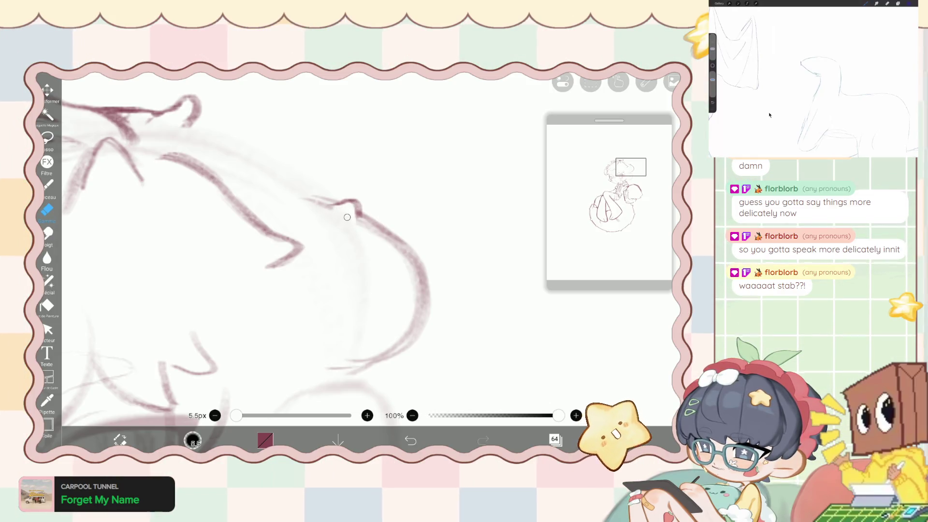
{"action": "key", "text": "b"}
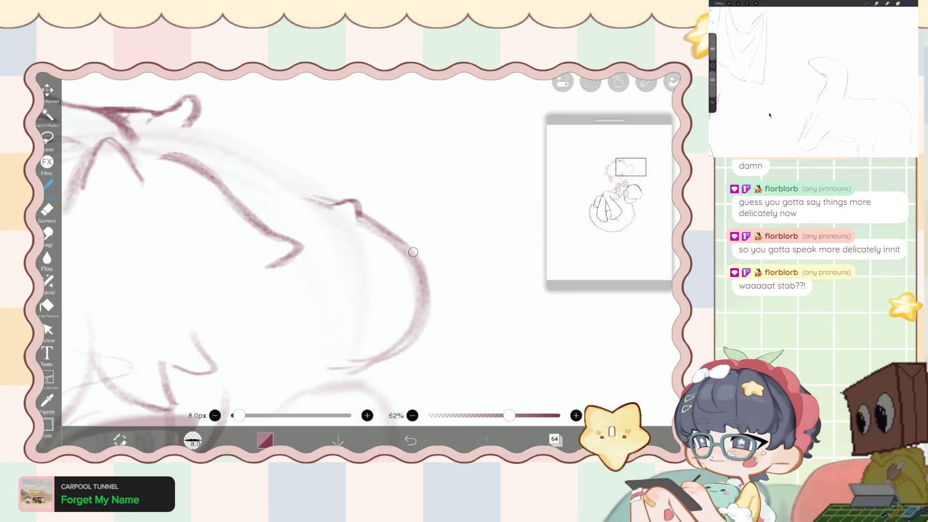
{"action": "left_click_drag", "start_coordinate": [409, 251], "coordinate": [427, 271]}
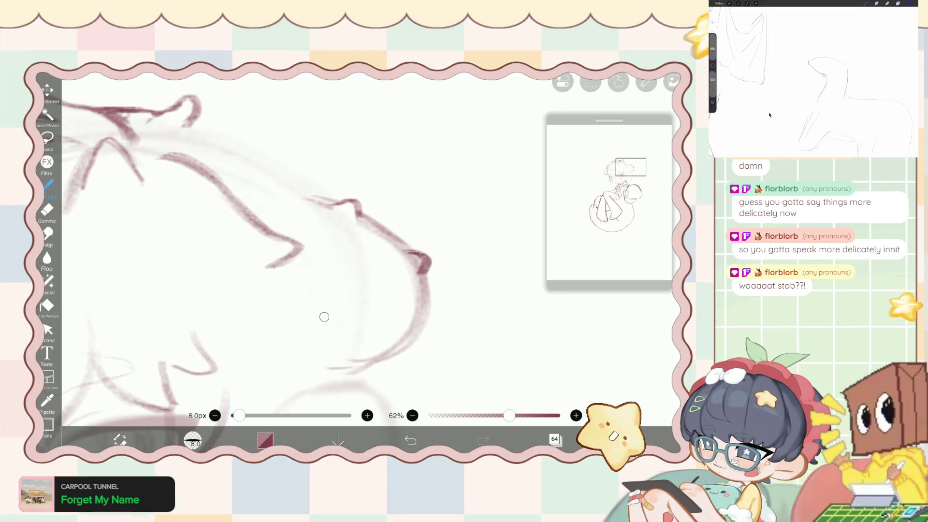
{"action": "key", "text": "e"}
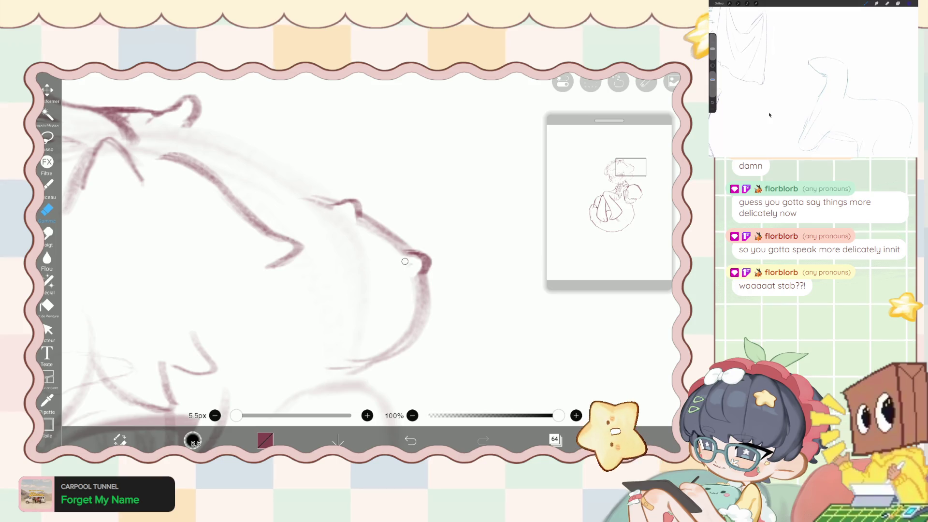
{"action": "key", "text": "b"}
{"action": "left_click_drag", "start_coordinate": [424, 335], "coordinate": [423, 344]}
Add a short curved stroke to the lower hair outline, keeping the last eraser stroke.
{"action": "key", "text": "e"}
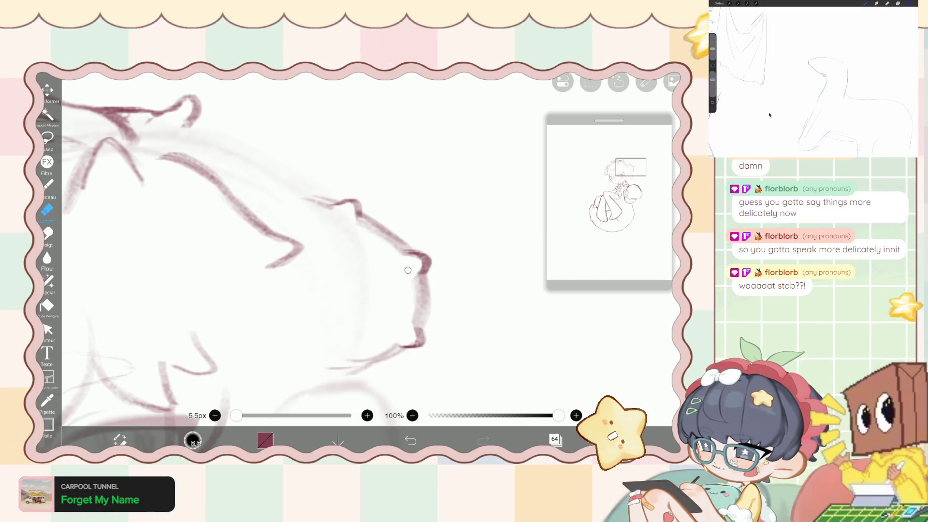
{"action": "key", "text": "b"}
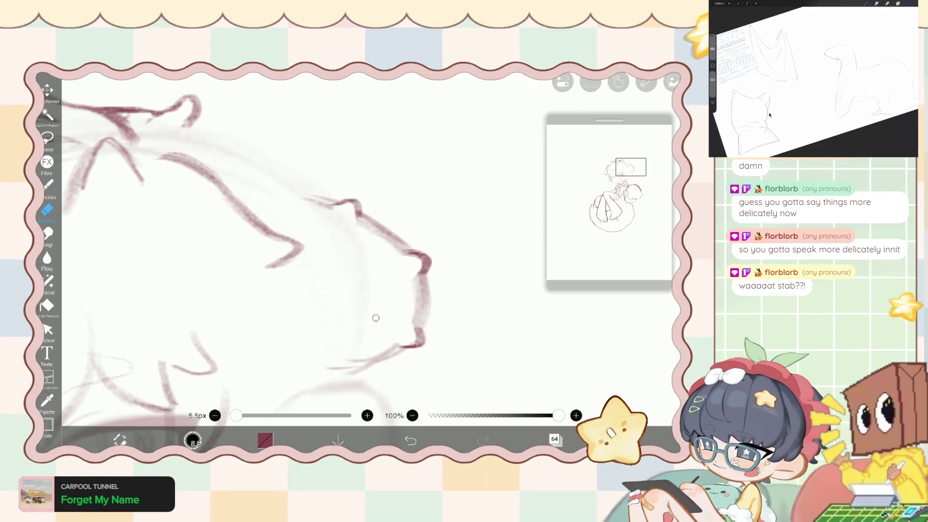
{"action": "key", "text": "ctrl+z"}
{"action": "key", "text": "ctrl+y"}
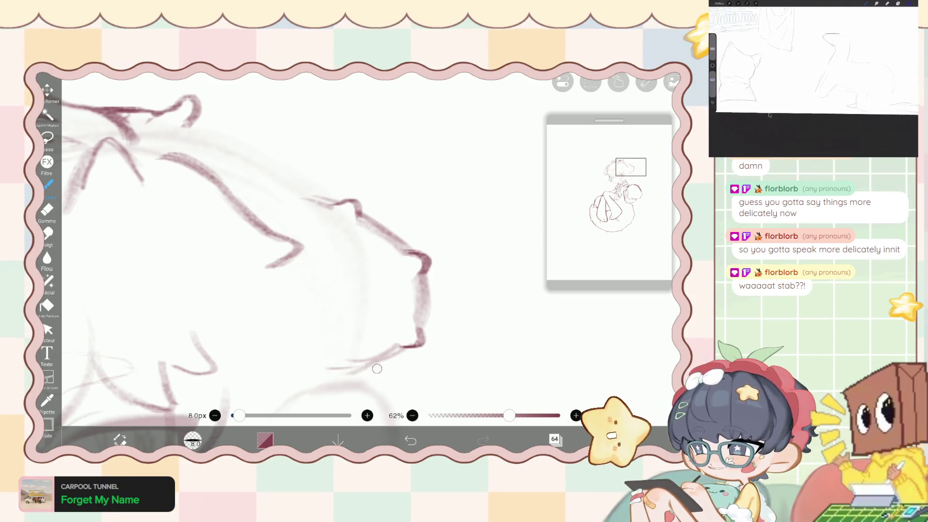
{"action": "left_click_drag", "start_coordinate": [379, 371], "coordinate": [352, 381]}
{"action": "key", "text": "e"}
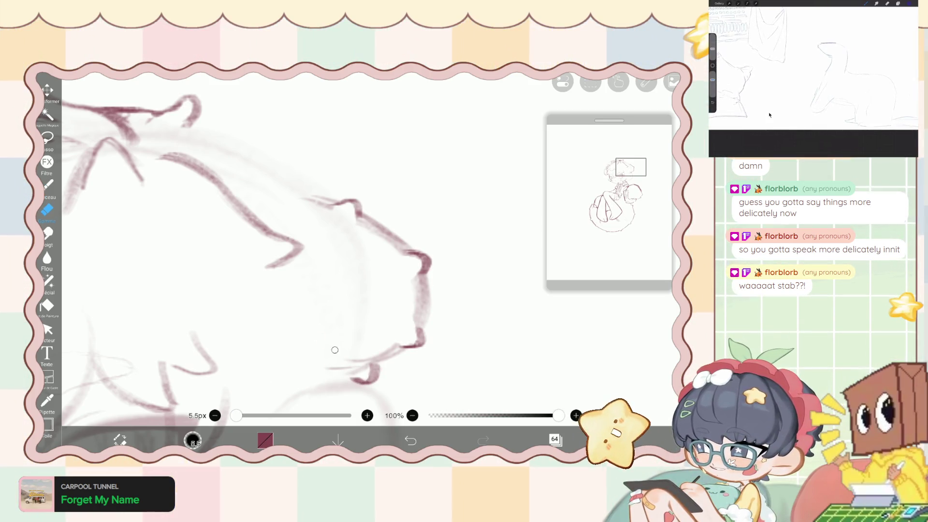
{"action": "scroll", "coordinate": [310, 251], "scroll_direction": "down", "scroll_amount": 5}
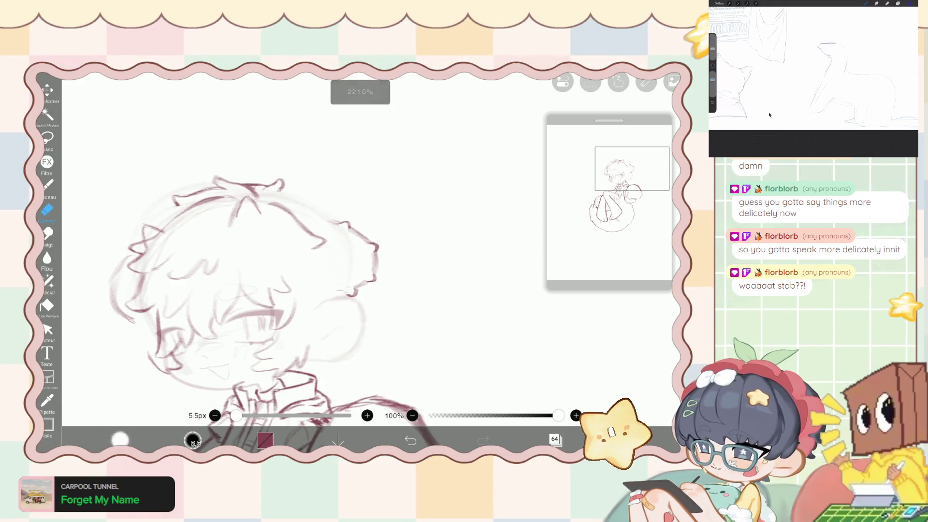
Draw a short stroke beside the hair edge, undo it, and redraw it along the edge.
{"action": "key", "text": "b"}
{"action": "scroll", "coordinate": [310, 251], "scroll_direction": "up", "scroll_amount": 5}
{"action": "left_click_drag", "start_coordinate": [378, 286], "coordinate": [357, 289]}
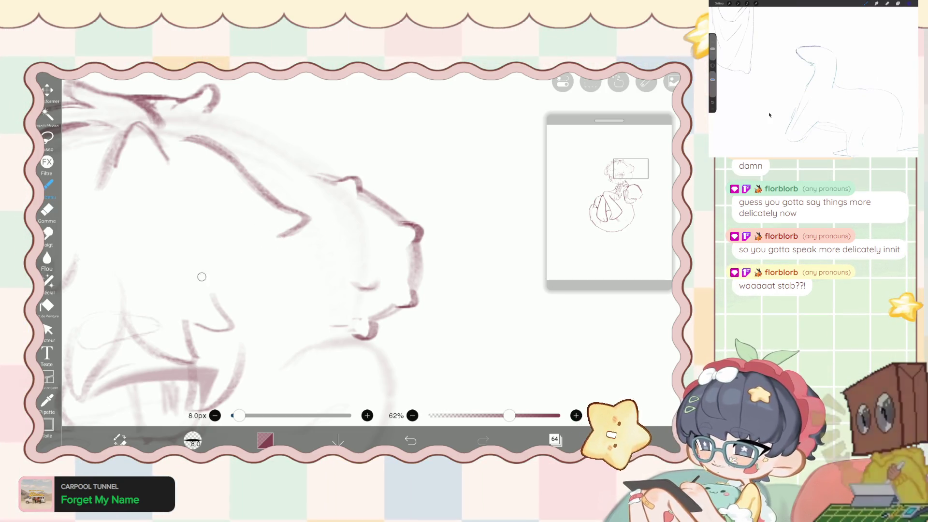
{"action": "left_click", "coordinate": [411, 439]}
{"action": "key", "text": "ctrl+z"}
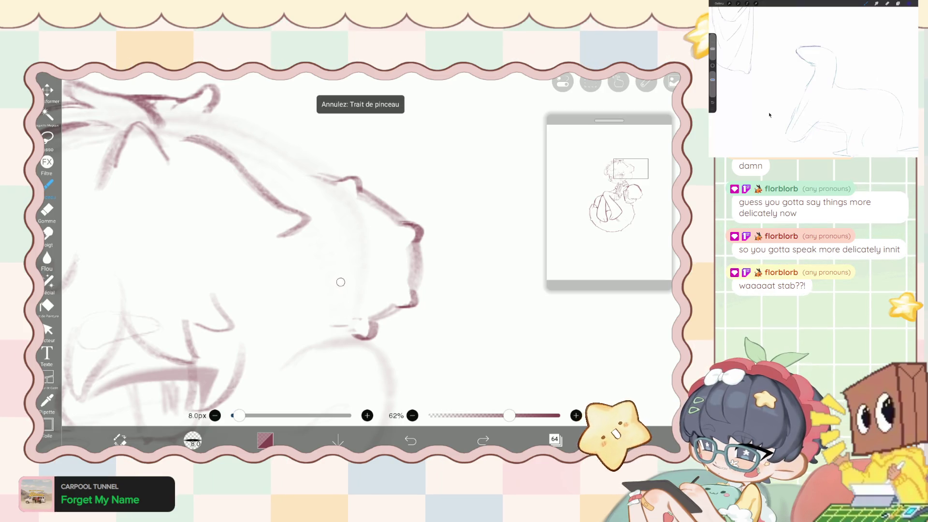
{"action": "left_click_drag", "start_coordinate": [344, 291], "coordinate": [353, 283]}
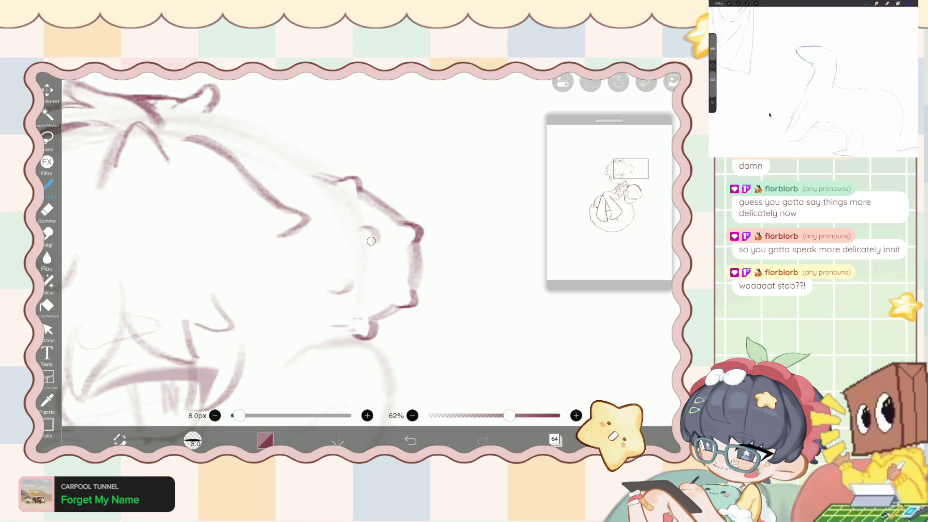
{"action": "scroll", "coordinate": [338, 252], "scroll_direction": "down", "scroll_amount": 5}
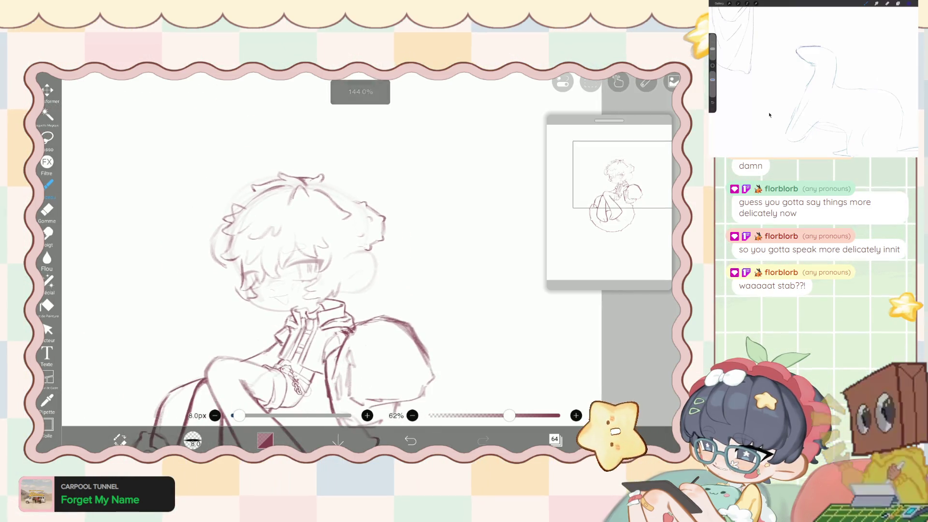
{"action": "scroll", "coordinate": [286, 181], "scroll_direction": "up", "scroll_amount": 5}
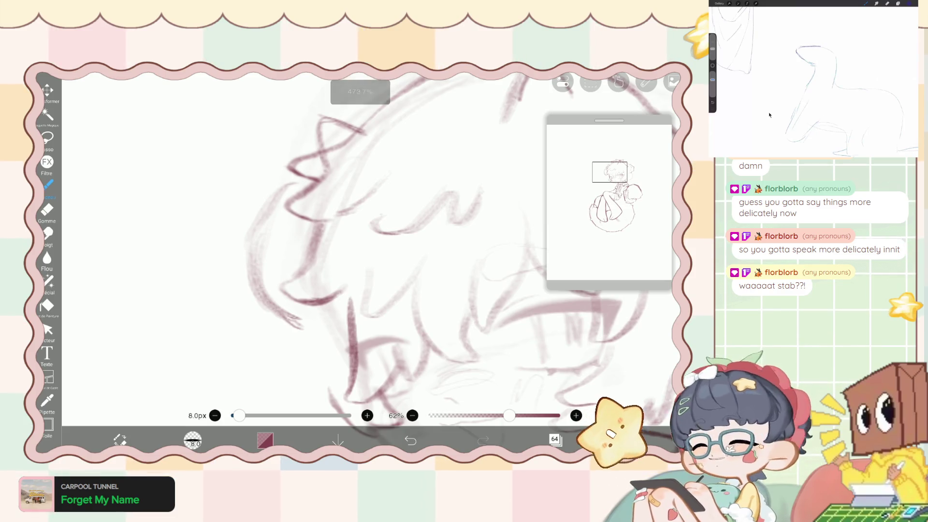
Trim the small dark stroke on the upper hair tuft with the eraser.
{"action": "left_click_drag", "start_coordinate": [290, 178], "coordinate": [272, 195]}
{"action": "key", "text": "ctrl+z"}
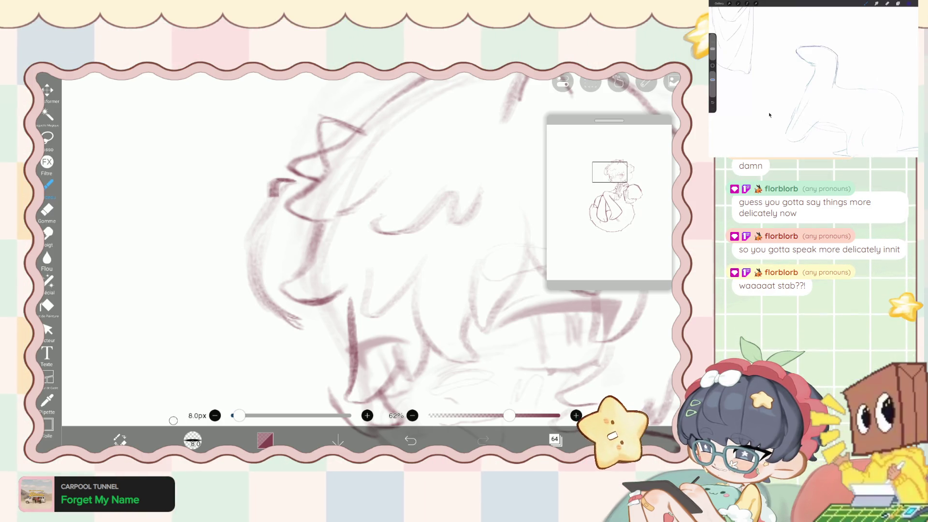
{"action": "key", "text": "e"}
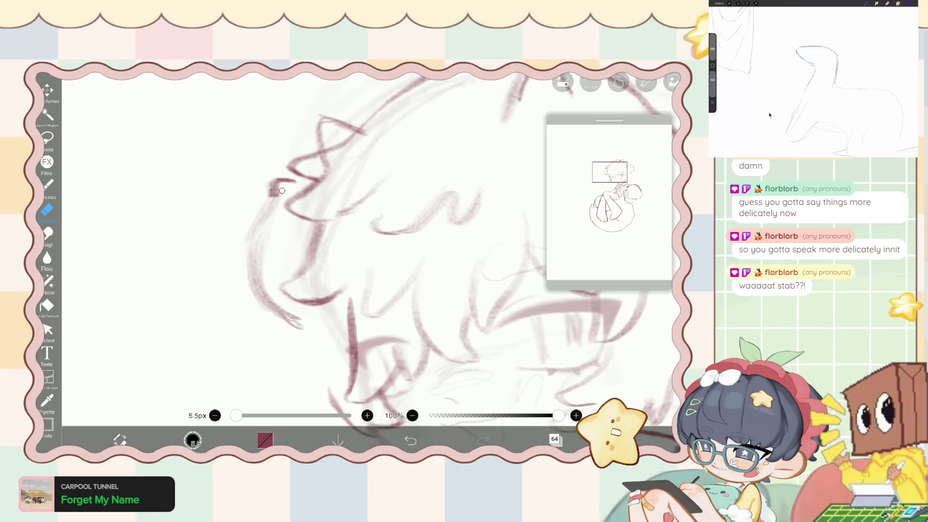
{"action": "left_click_drag", "start_coordinate": [282, 191], "coordinate": [267, 185]}
{"action": "key", "text": "b"}
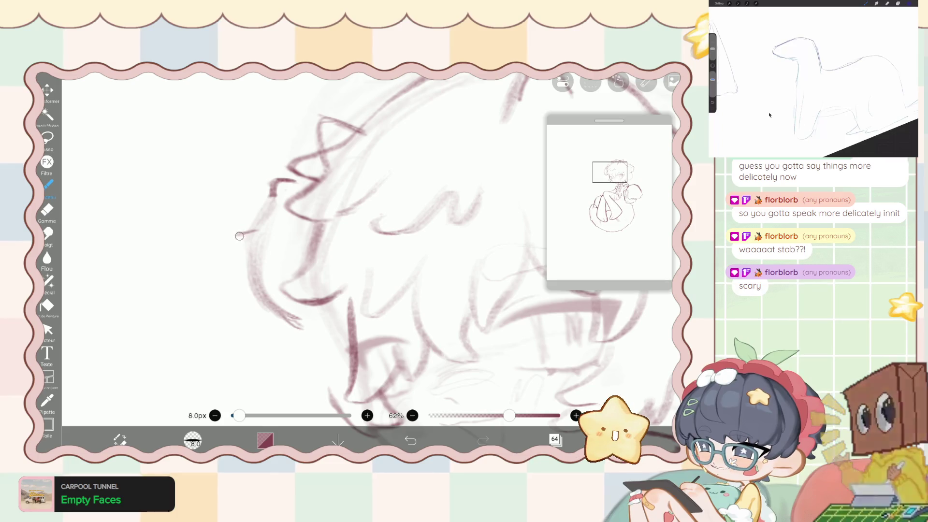
Draw a new curve on the side of the hair and tidy it with the eraser.
{"action": "left_click_drag", "start_coordinate": [251, 230], "coordinate": [248, 250]}
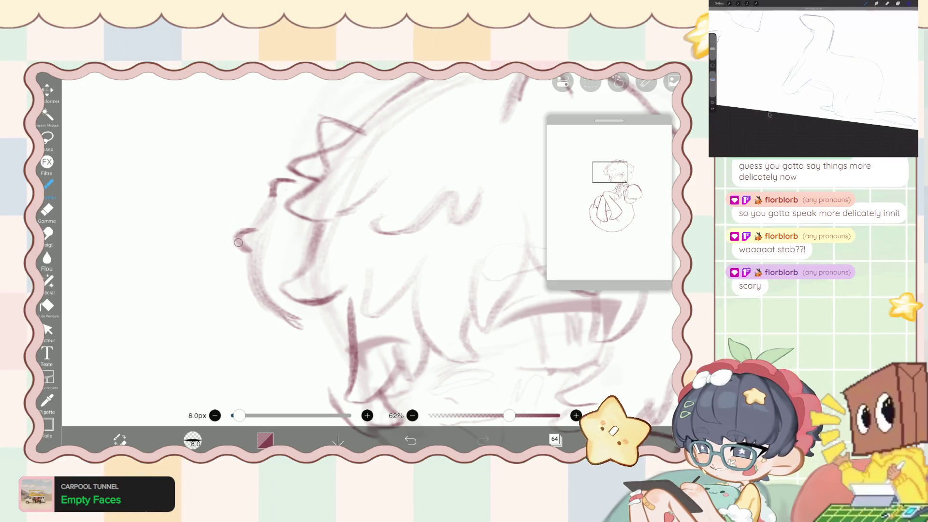
{"action": "key", "text": "e"}
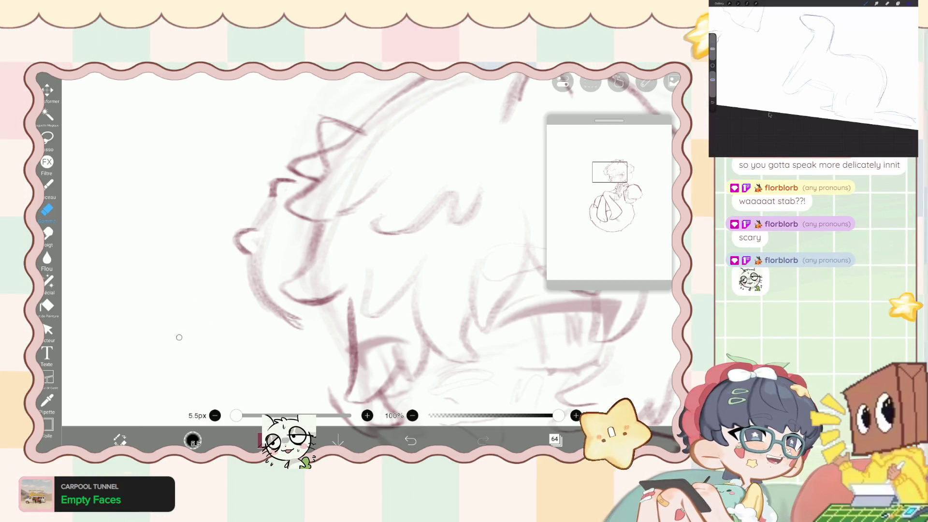
{"action": "key", "text": "b"}
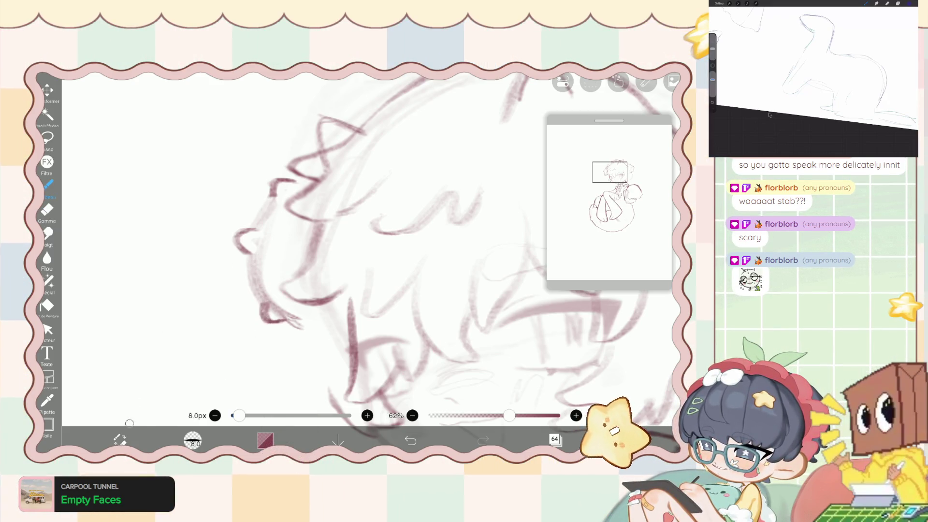
{"action": "key", "text": "e"}
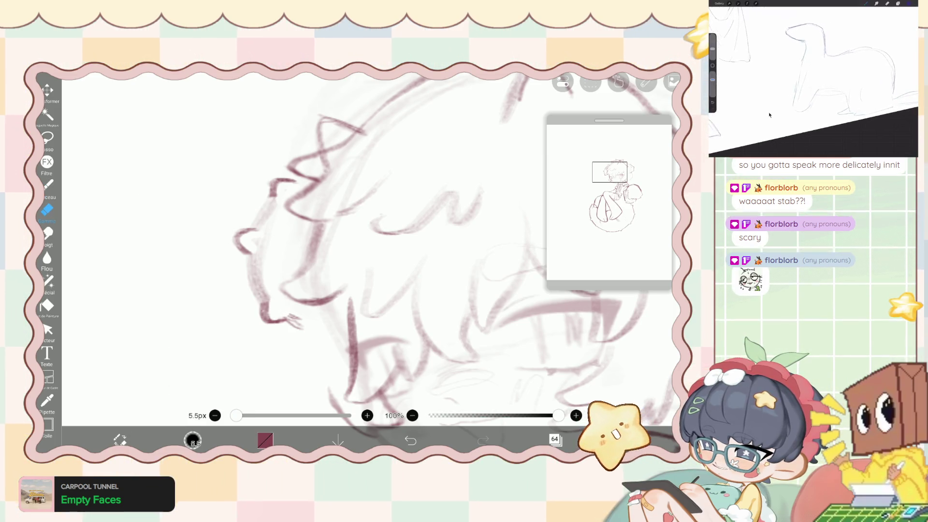
{"action": "key", "text": "b"}
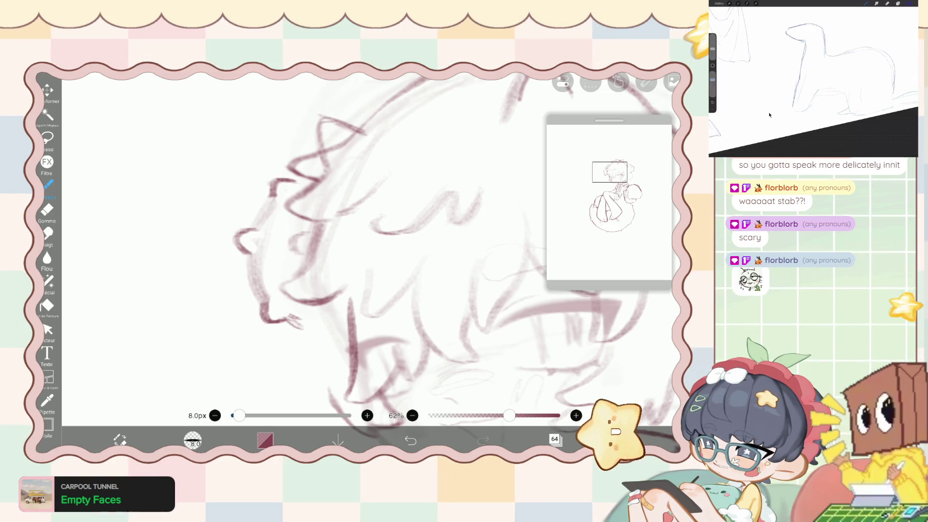
{"action": "scroll", "coordinate": [314, 261], "scroll_direction": "down", "scroll_amount": 5}
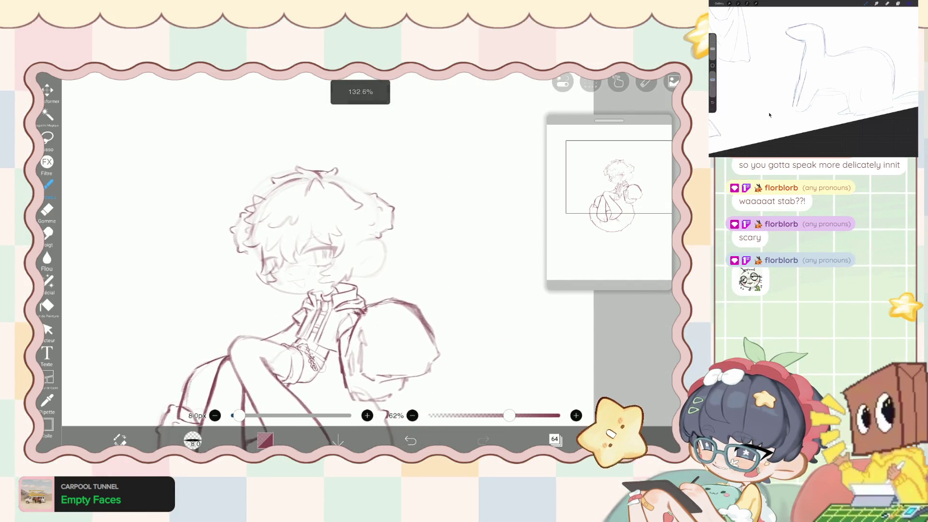
Add a short stroke to the hair outline.
{"action": "scroll", "coordinate": [266, 294], "scroll_direction": "up", "scroll_amount": 2}
{"action": "scroll", "coordinate": [266, 295], "scroll_direction": "up", "scroll_amount": 2}
{"action": "scroll", "coordinate": [266, 295], "scroll_direction": "up", "scroll_amount": 2}
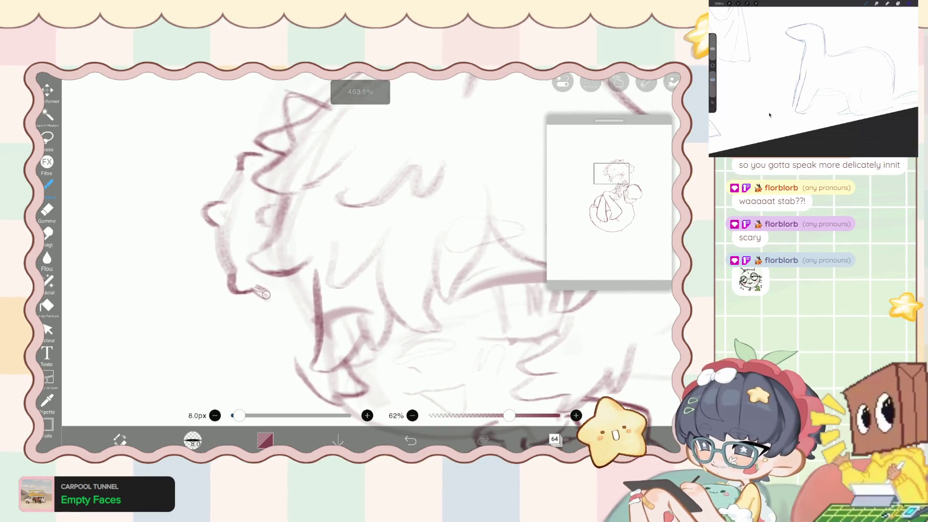
{"action": "left_click_drag", "start_coordinate": [256, 288], "coordinate": [276, 297]}
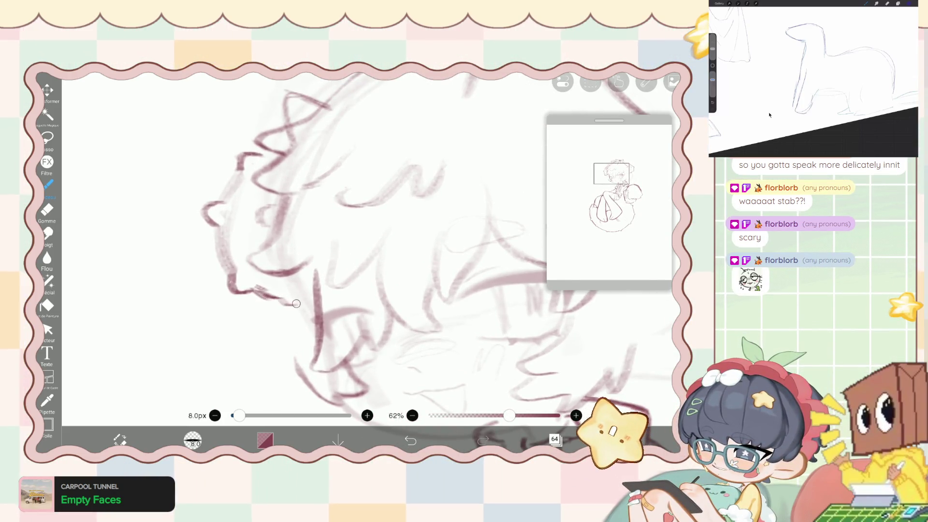
{"action": "scroll", "coordinate": [296, 303], "scroll_direction": "down", "scroll_amount": 5}
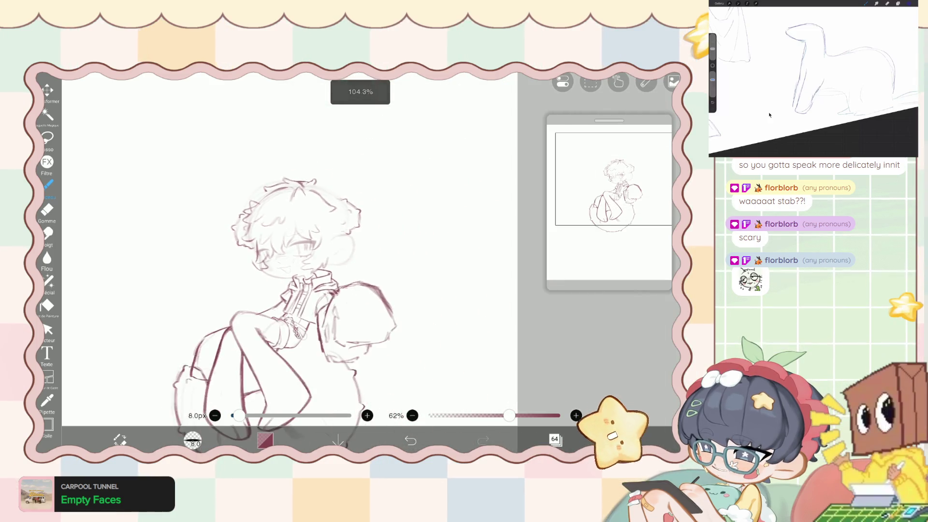
{"action": "scroll", "coordinate": [314, 290], "scroll_direction": "up", "scroll_amount": 2}
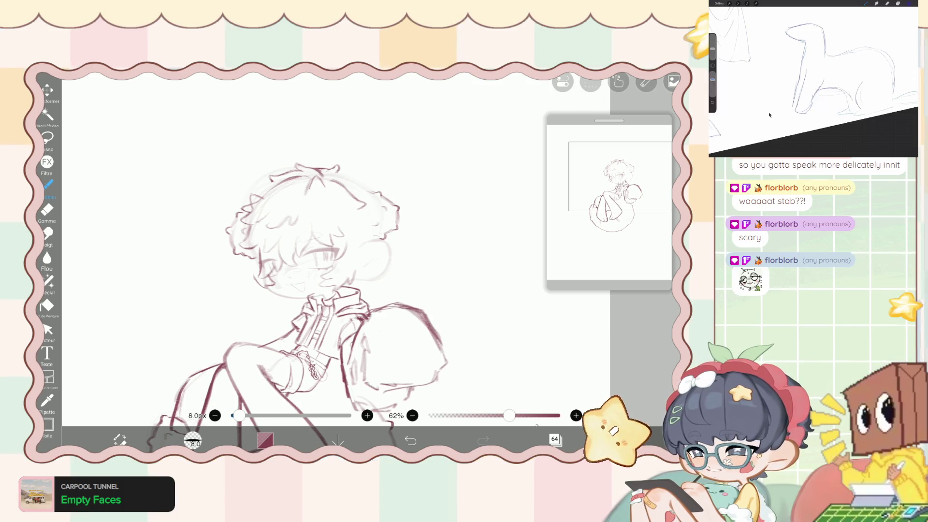
Lower the sketch folder from 39% to 19% opacity and add a new layer above layer 64.
{"action": "left_click", "coordinate": [555, 440]}
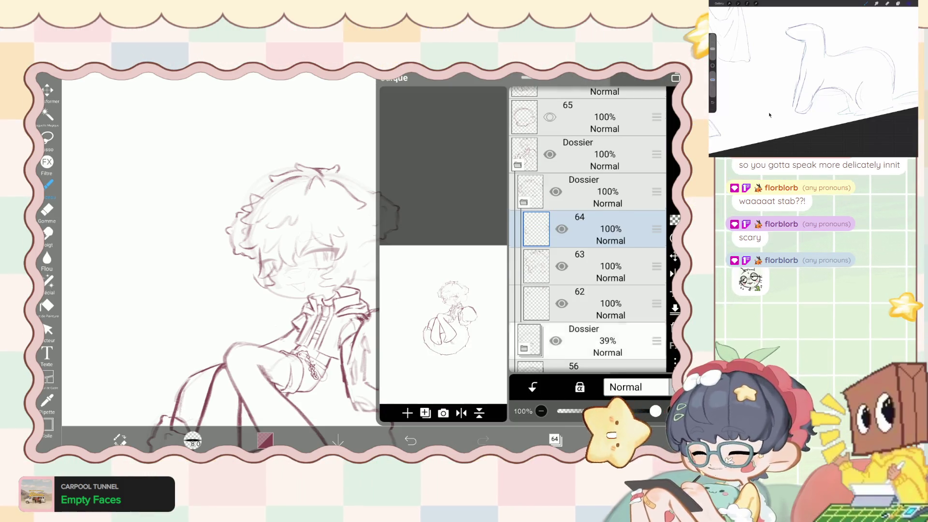
{"action": "scroll", "coordinate": [587, 227], "scroll_direction": "down", "scroll_amount": 3}
{"action": "left_click", "coordinate": [584, 227]}
{"action": "left_click_drag", "start_coordinate": [596, 411], "coordinate": [576, 411]}
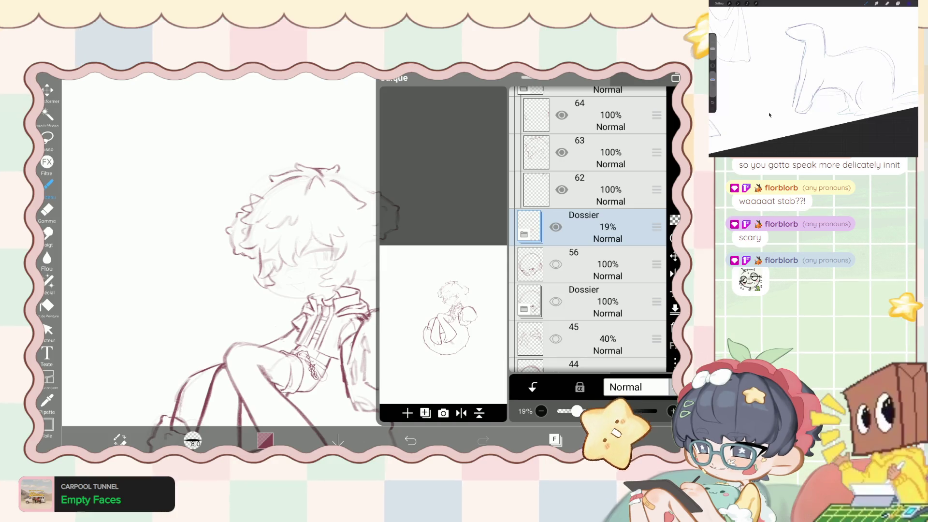
{"action": "scroll", "coordinate": [588, 228], "scroll_direction": "up", "scroll_amount": 2}
{"action": "left_click", "coordinate": [590, 203]}
{"action": "left_click", "coordinate": [426, 412]}
{"action": "left_click", "coordinate": [556, 440]}
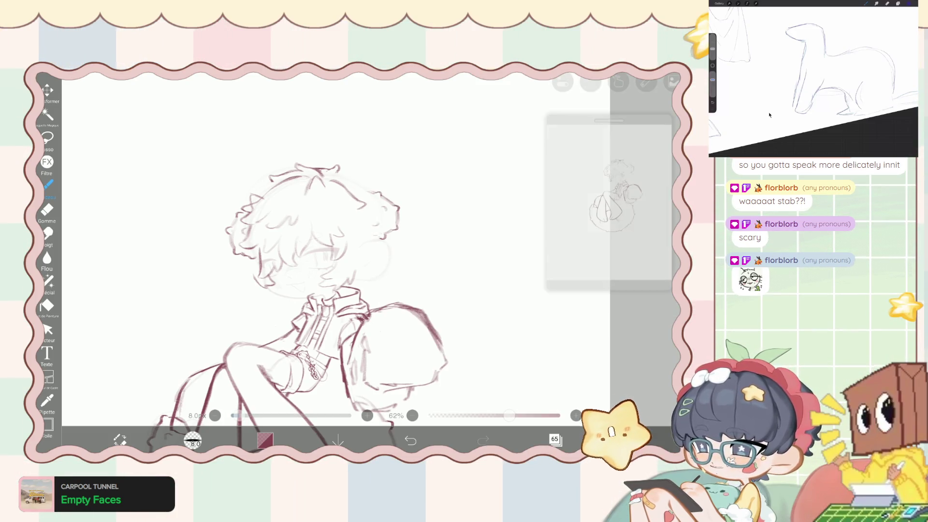
{"action": "scroll", "coordinate": [290, 242], "scroll_direction": "up", "scroll_amount": 5}
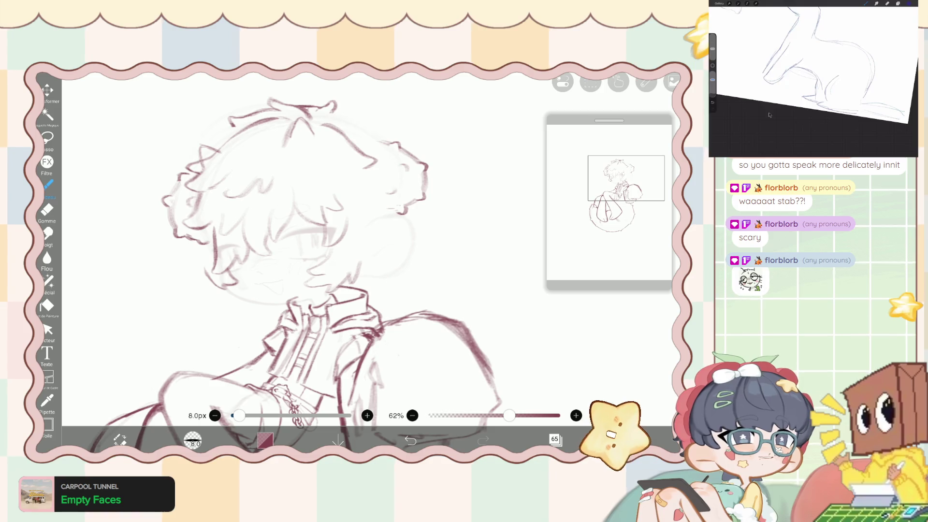
Draw a short mouth stroke on the face, redoing it slightly longer.
{"action": "scroll", "coordinate": [375, 234], "scroll_direction": "up", "scroll_amount": 3}
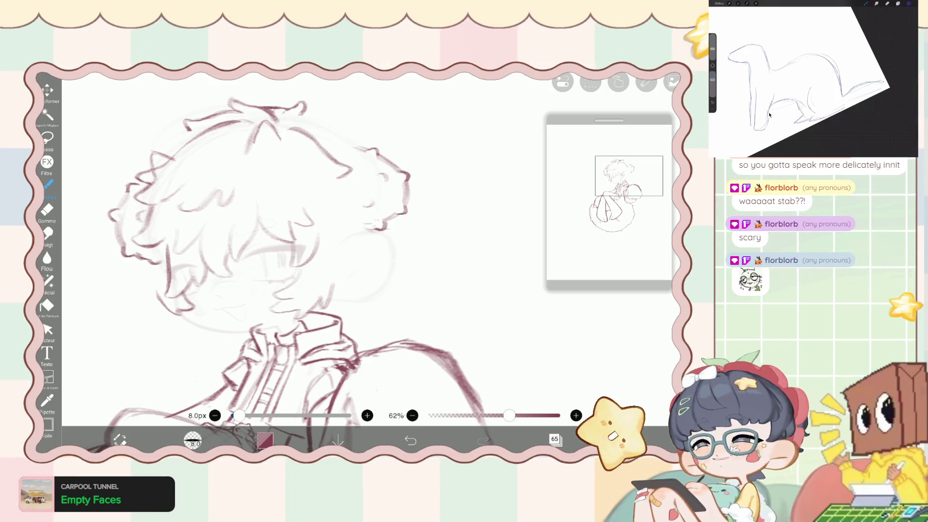
{"action": "key", "text": "ctrl+z"}
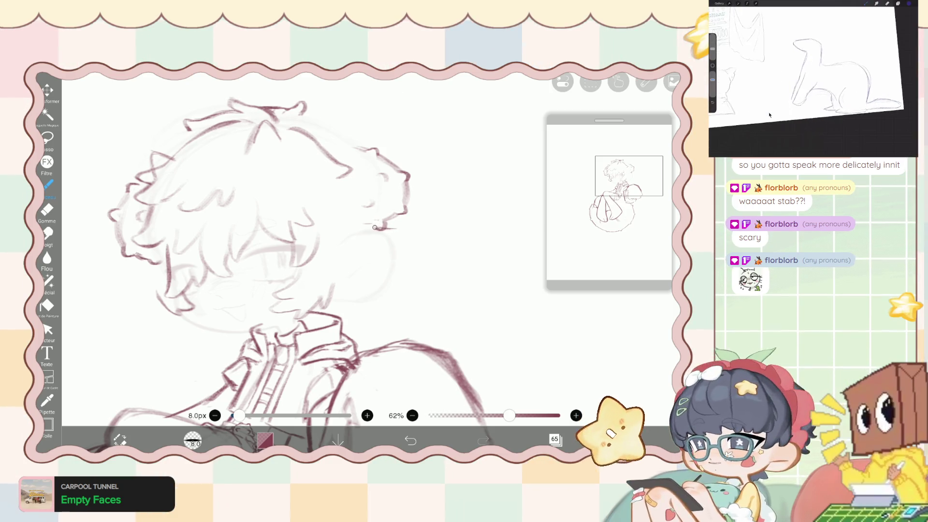
{"action": "left_click_drag", "start_coordinate": [375, 226], "coordinate": [405, 235]}
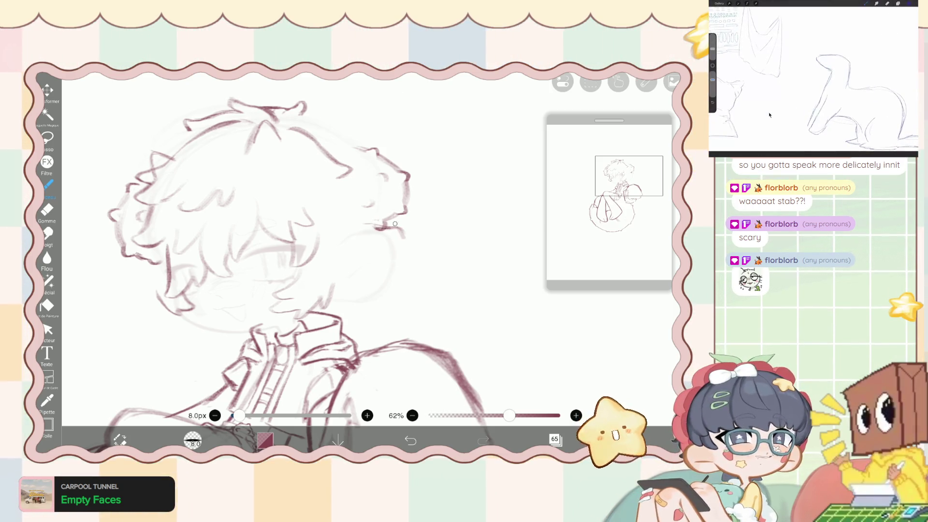
{"action": "scroll", "coordinate": [395, 223], "scroll_direction": "up", "scroll_amount": 2}
{"action": "key", "text": "ctrl+z"}
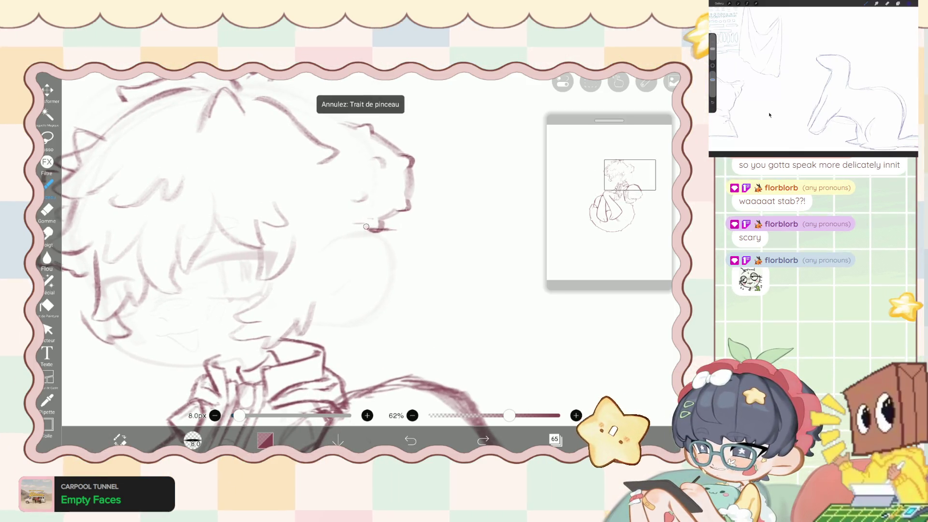
{"action": "left_click_drag", "start_coordinate": [387, 230], "coordinate": [406, 241]}
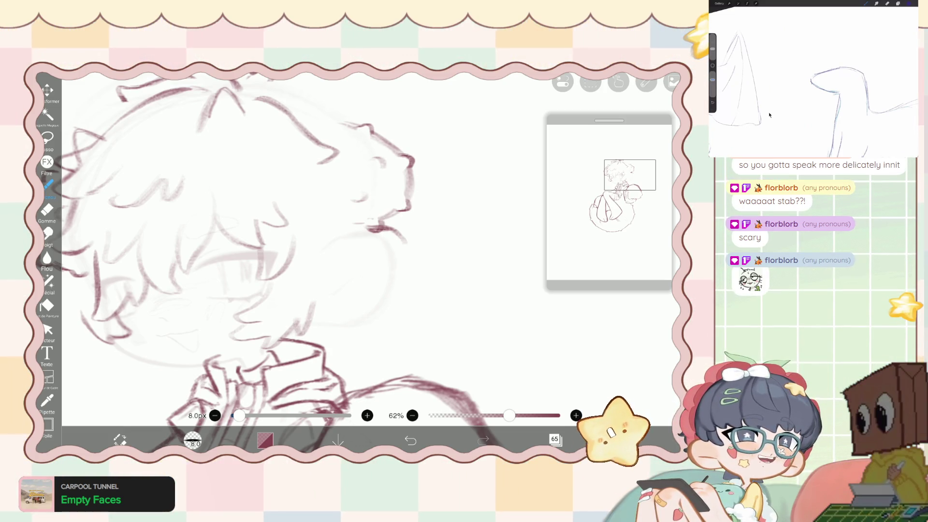
{"action": "scroll", "coordinate": [320, 226], "scroll_direction": "up", "scroll_amount": 2}
{"action": "scroll", "coordinate": [321, 226], "scroll_direction": "up", "scroll_amount": 2}
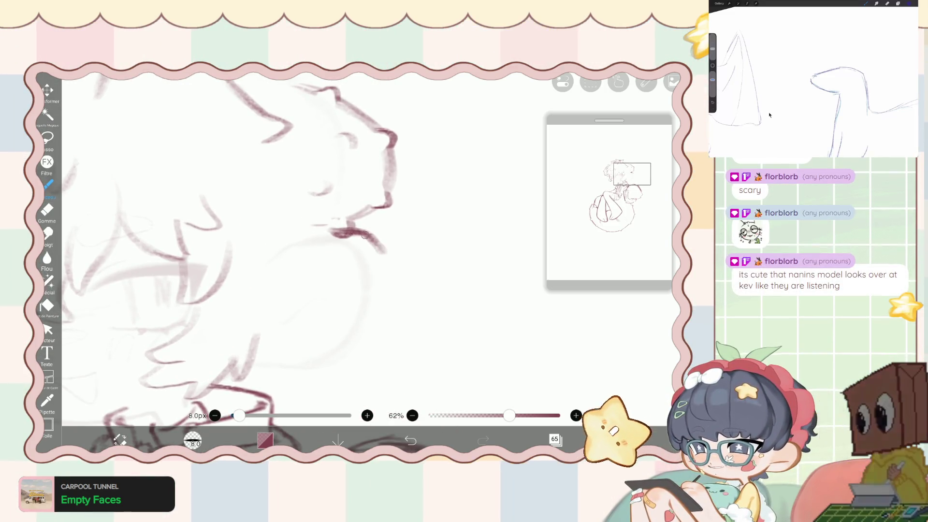
{"action": "scroll", "coordinate": [321, 226], "scroll_direction": "down", "scroll_amount": 2}
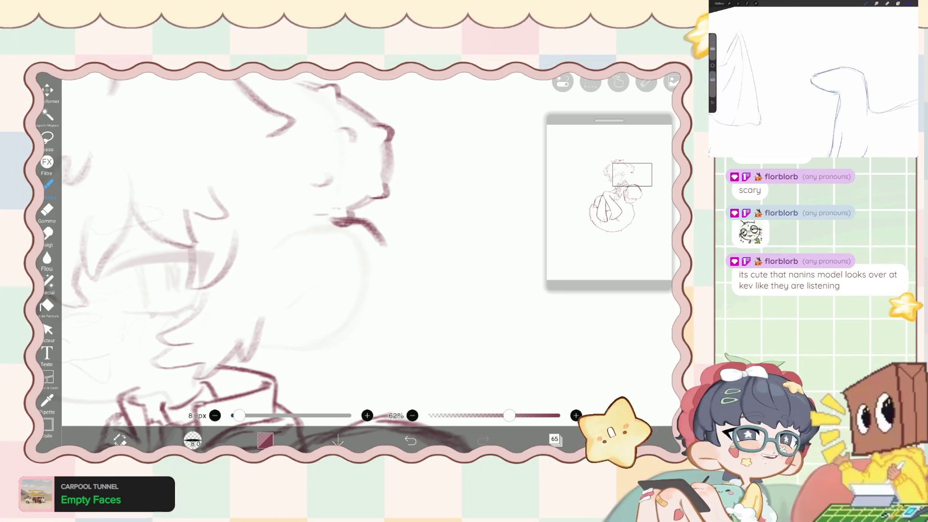
{"action": "scroll", "coordinate": [338, 217], "scroll_direction": "up", "scroll_amount": 3}
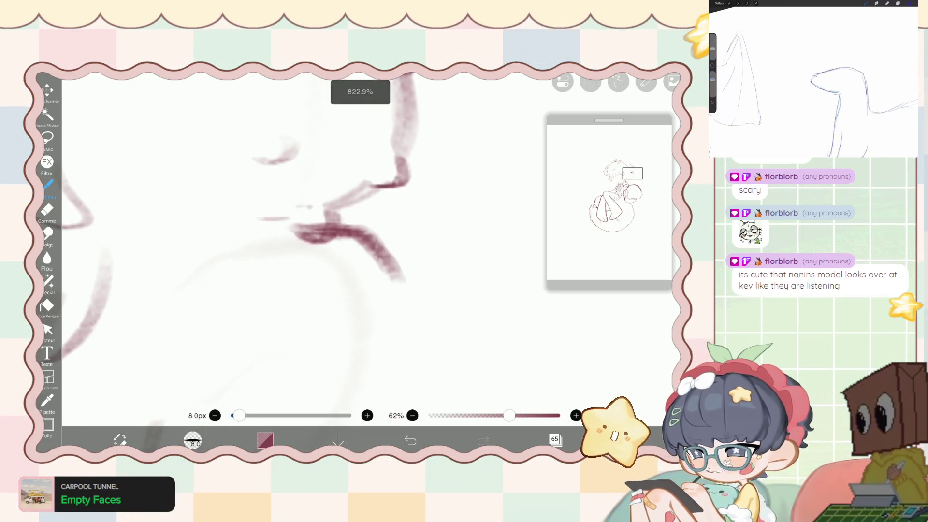
Extend a darker line down from the lips with a curled end, and slightly thin the brush.
{"action": "left_click", "coordinate": [47, 209]}
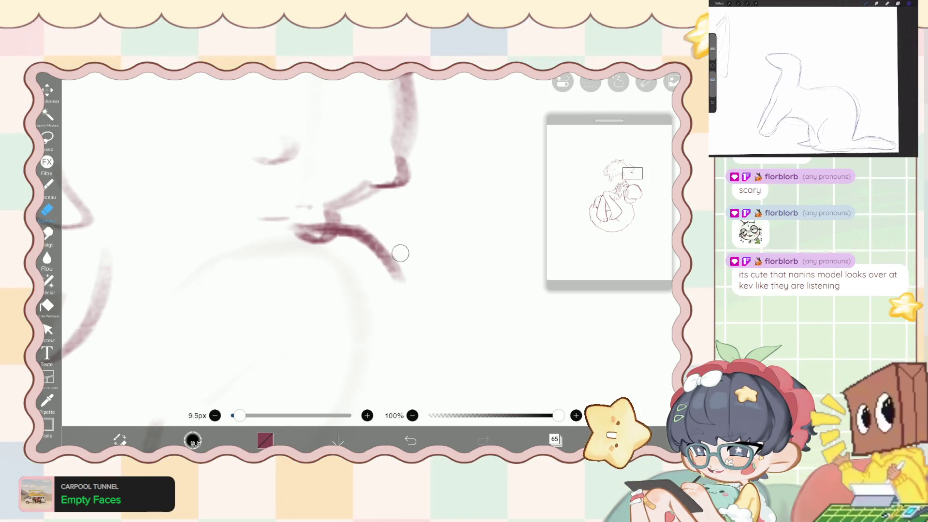
{"action": "left_click", "coordinate": [47, 184]}
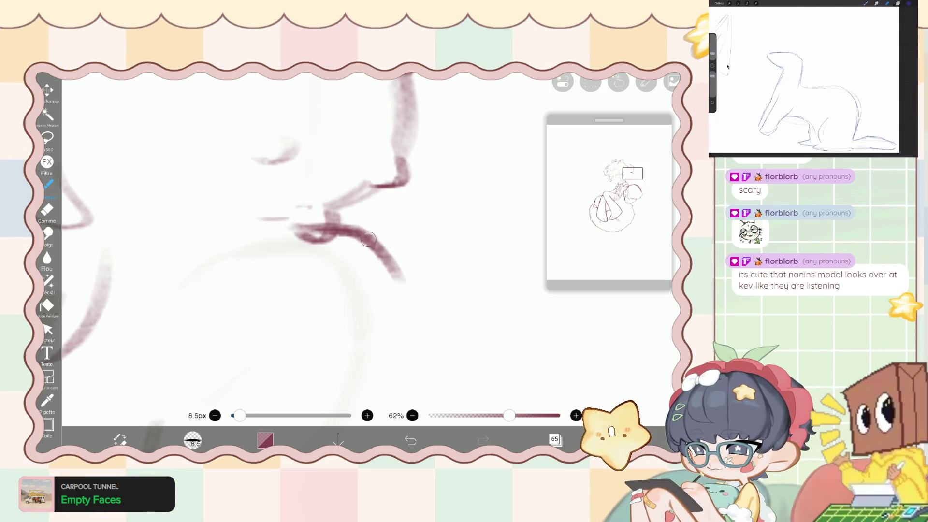
{"action": "left_click_drag", "start_coordinate": [368, 239], "coordinate": [425, 305]}
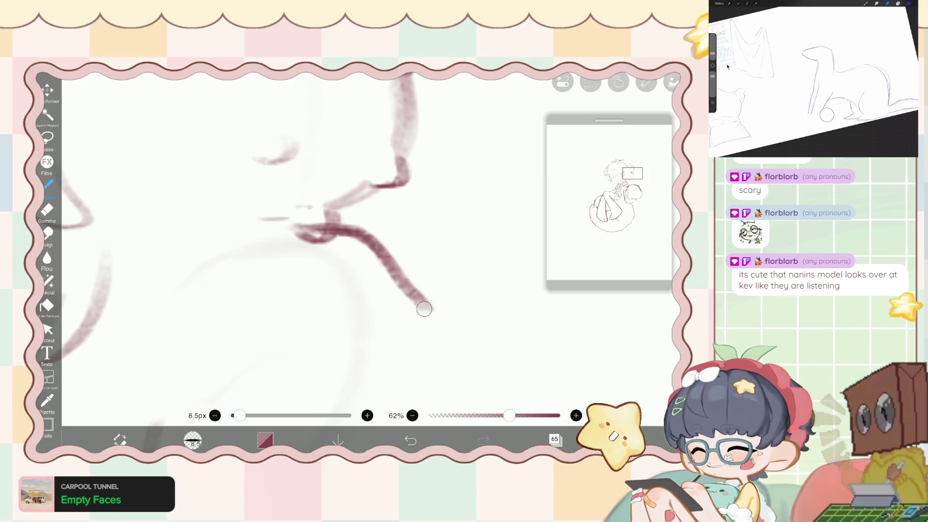
{"action": "left_click_drag", "start_coordinate": [410, 249], "coordinate": [412, 280]}
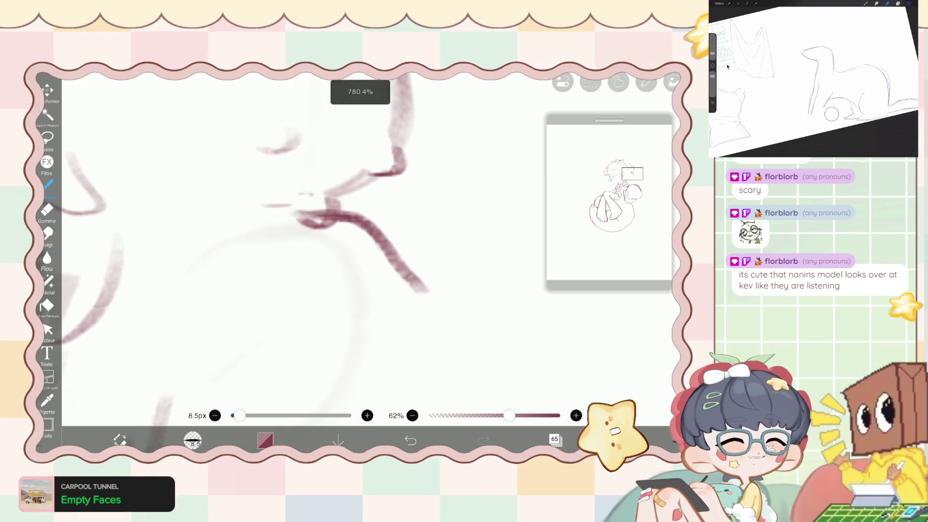
{"action": "mouse_move", "coordinate": [382, 239]}
{"action": "left_mouse_down"}
{"action": "mouse_move", "coordinate": [417, 283]}
{"action": "mouse_move", "coordinate": [398, 321]}
{"action": "left_mouse_up"}
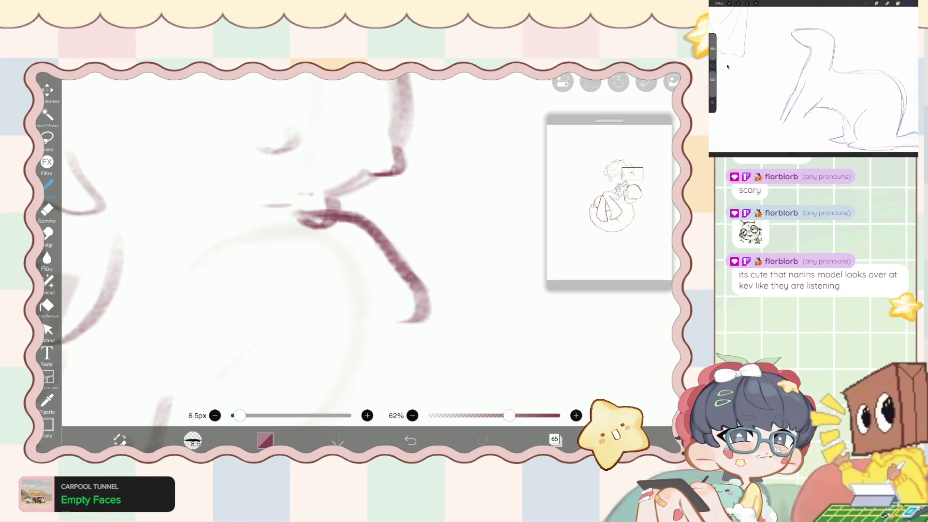
{"action": "left_click_drag", "start_coordinate": [239, 416], "coordinate": [237, 416]}
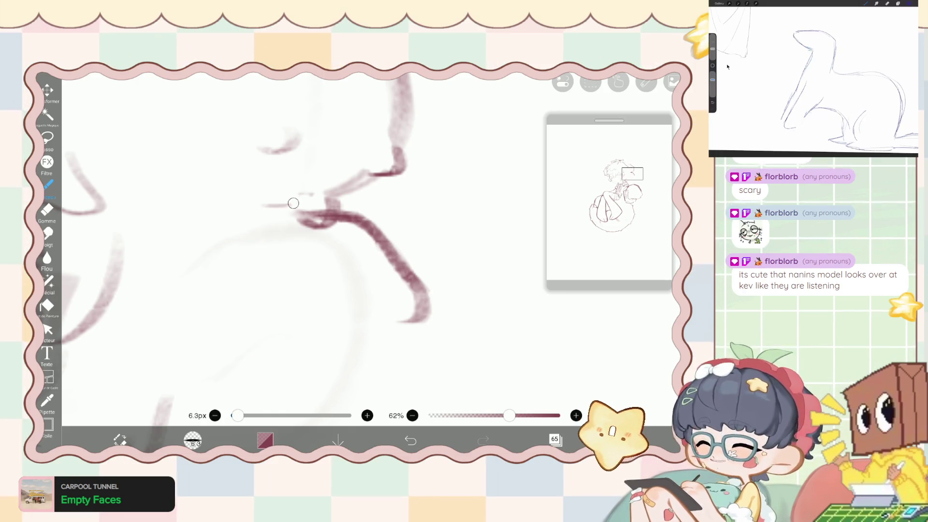
Smooth the curving line with the liquify pen and set the brush to 2.9 px.
{"action": "left_click", "coordinate": [48, 281]}
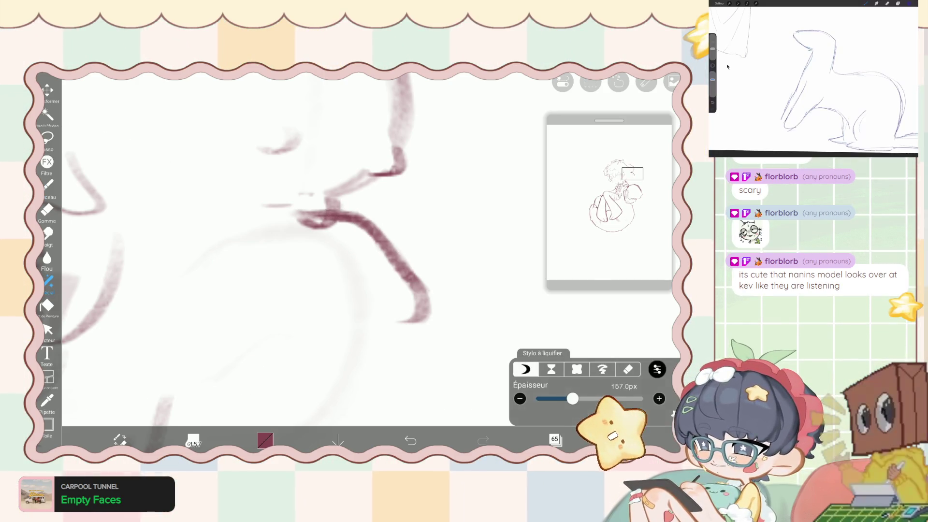
{"action": "mouse_move", "coordinate": [341, 221]}
{"action": "left_mouse_down"}
{"action": "mouse_move", "coordinate": [353, 217]}
{"action": "mouse_move", "coordinate": [369, 240]}
{"action": "mouse_move", "coordinate": [274, 224]}
{"action": "mouse_move", "coordinate": [295, 247]}
{"action": "left_mouse_up"}
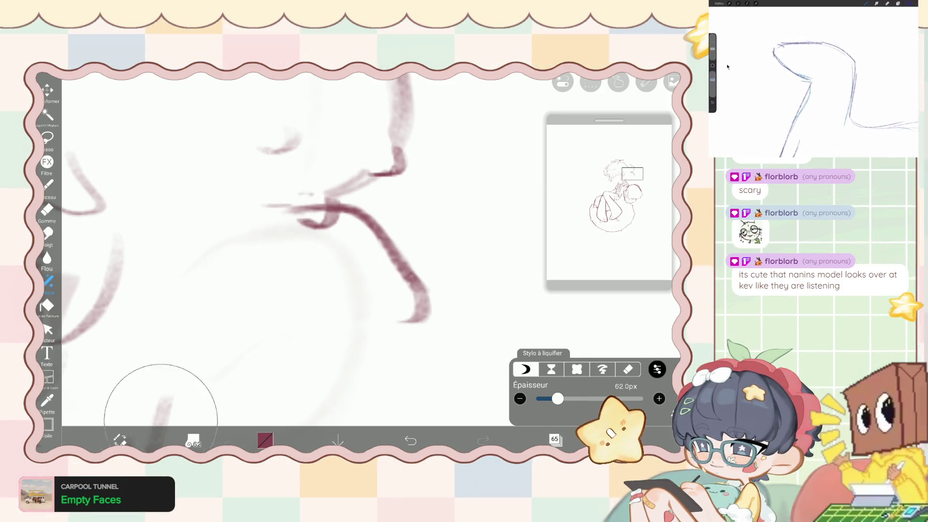
{"action": "left_click", "coordinate": [48, 185]}
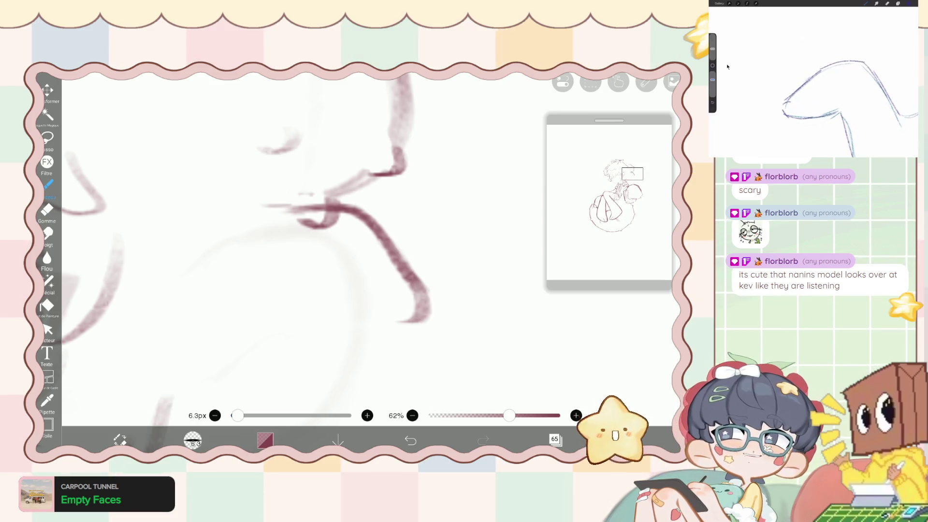
{"action": "left_click_drag", "start_coordinate": [238, 416], "coordinate": [234, 415]}
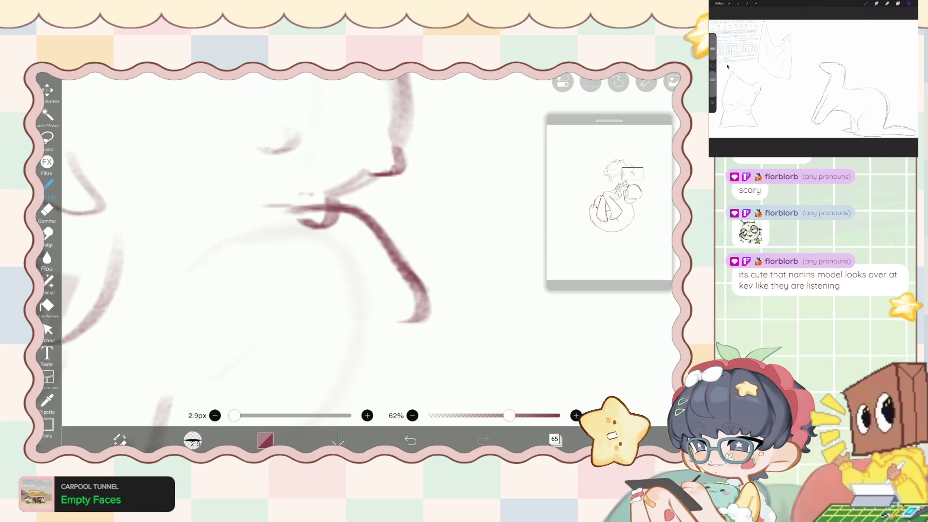
{"action": "left_click", "coordinate": [47, 209]}
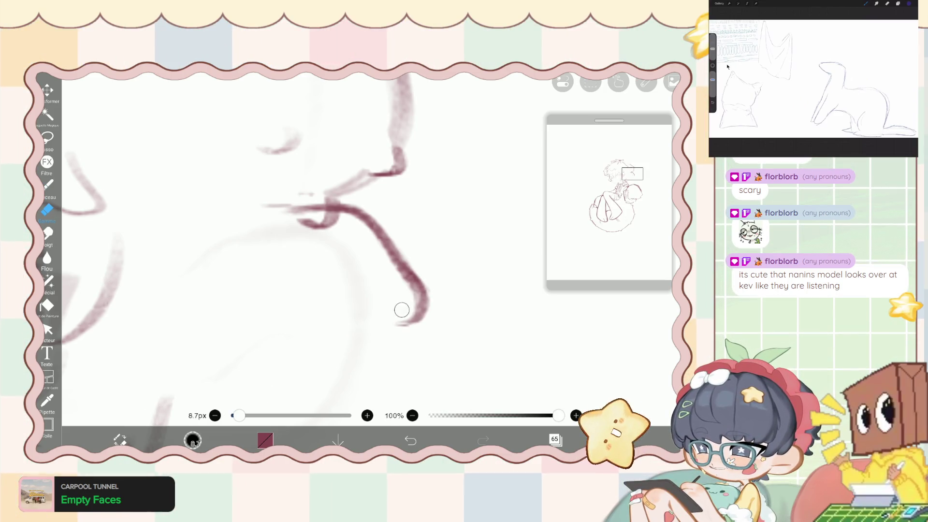
Replace the faint stroke with a darker mouth line extending leftward.
{"action": "key", "text": "b"}
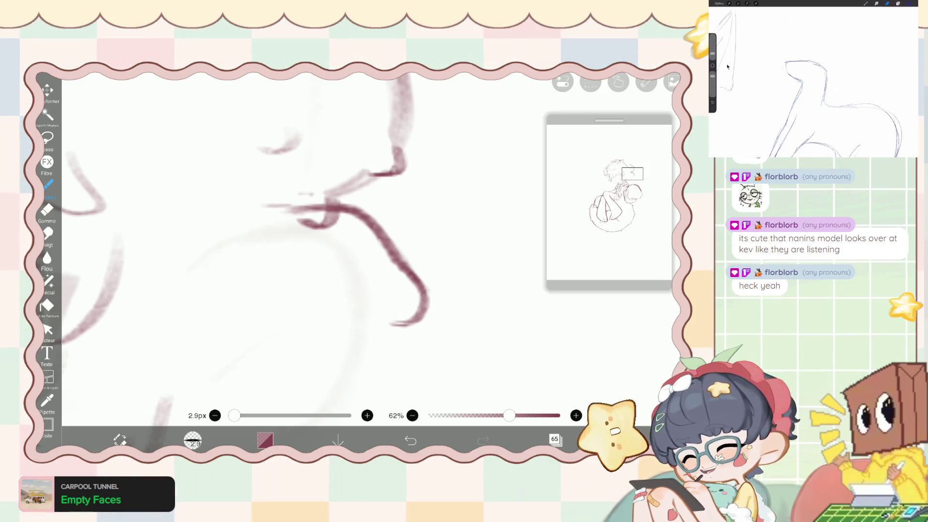
{"action": "scroll", "coordinate": [310, 242], "scroll_direction": "up", "scroll_amount": 2}
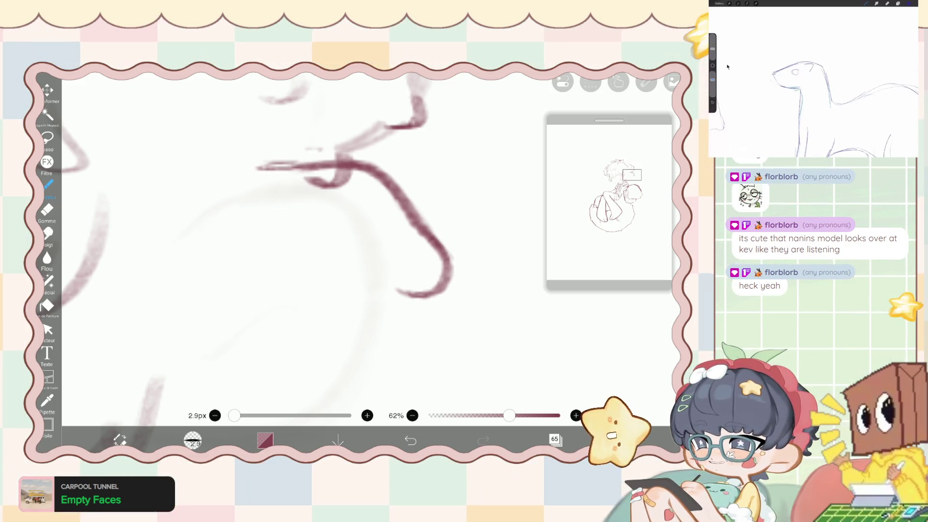
{"action": "key", "text": "ctrl+z"}
{"action": "left_click_drag", "start_coordinate": [336, 164], "coordinate": [243, 155]}
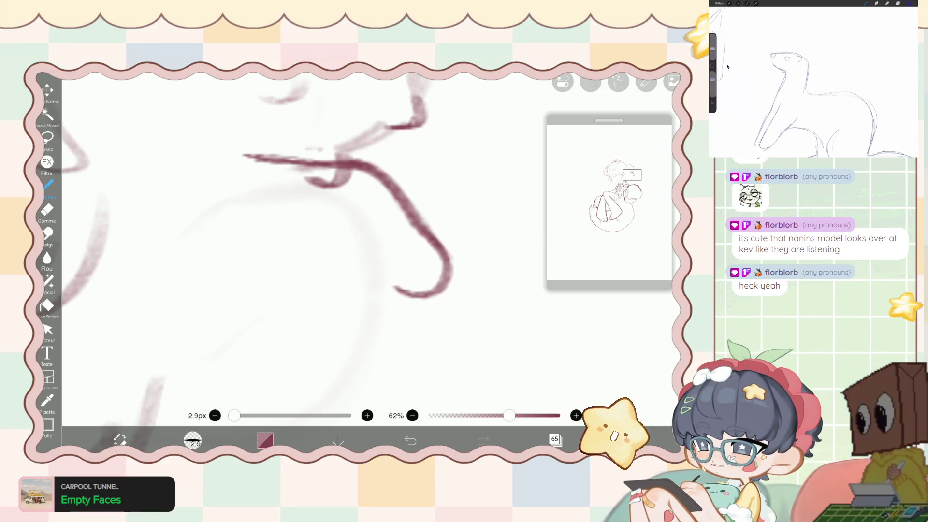
Draw the drip's curved bottom edge extending left, refining its bumps with the eraser.
{"action": "mouse_move", "coordinate": [333, 261]}
{"action": "left_mouse_down"}
{"action": "mouse_move", "coordinate": [368, 295]}
{"action": "mouse_move", "coordinate": [397, 293]}
{"action": "left_mouse_up"}
{"action": "left_click_drag", "start_coordinate": [310, 273], "coordinate": [356, 289]}
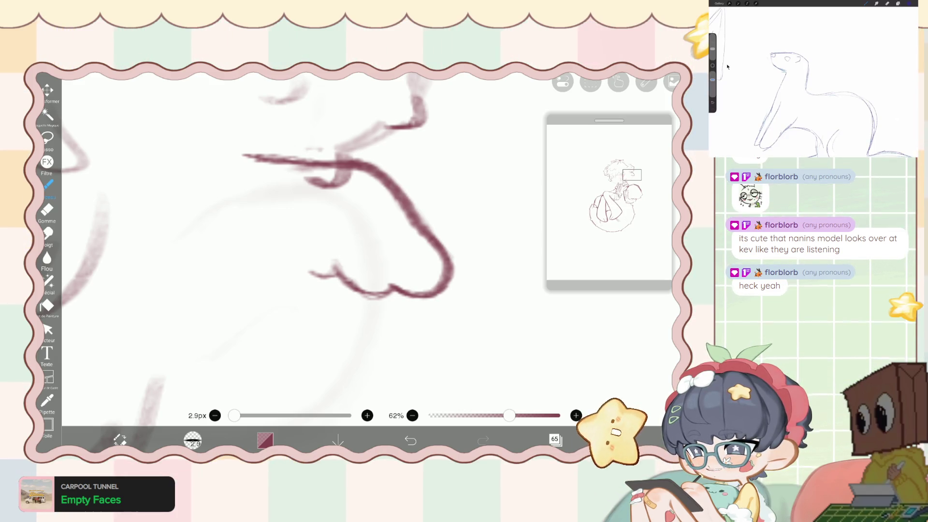
{"action": "scroll", "coordinate": [367, 242], "scroll_direction": "up", "scroll_amount": 3}
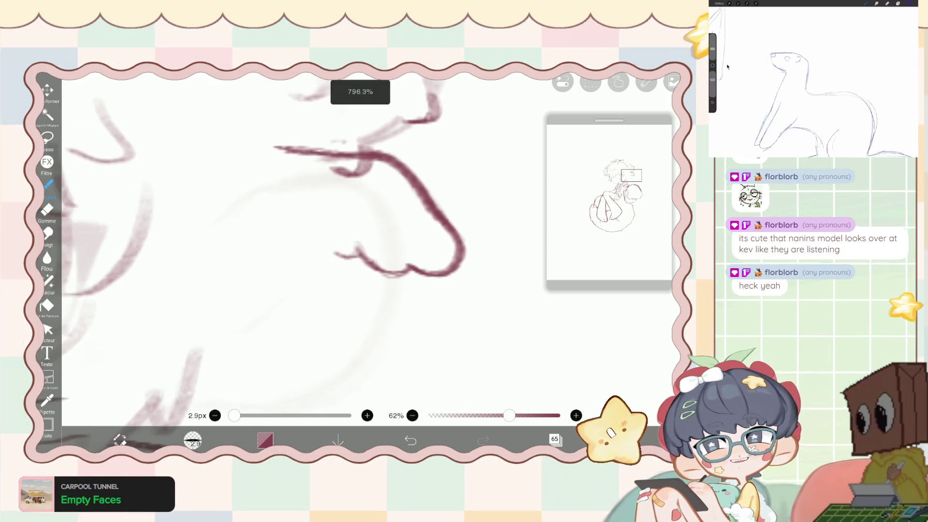
{"action": "left_click_drag", "start_coordinate": [367, 217], "coordinate": [343, 251]}
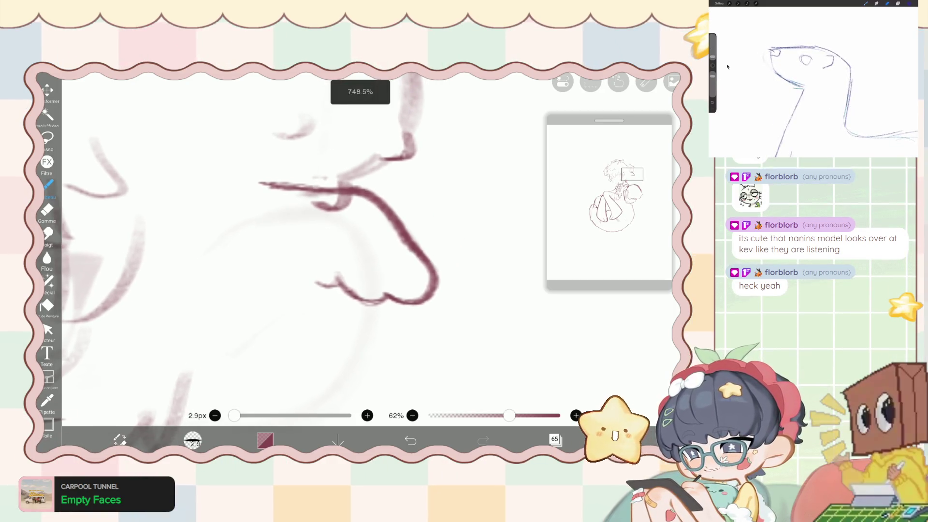
{"action": "key", "text": "e"}
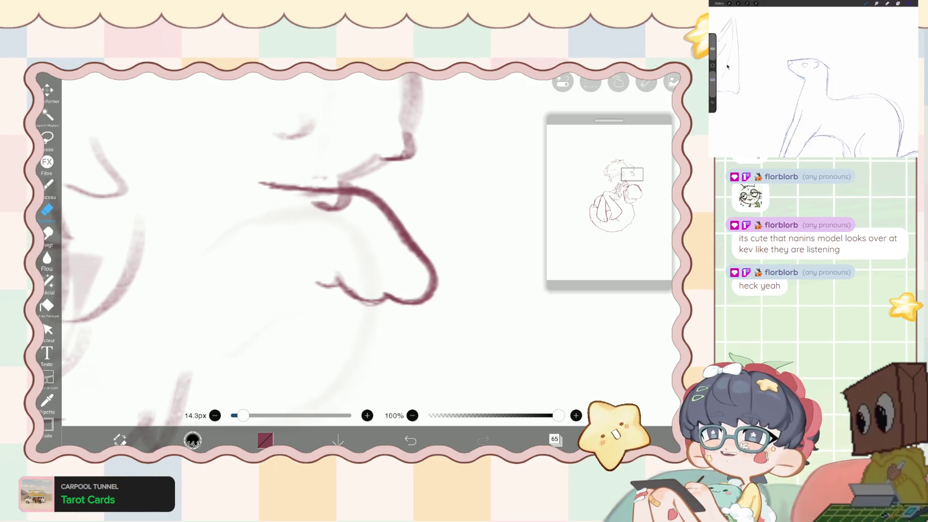
{"action": "scroll", "coordinate": [265, 164], "scroll_direction": "down", "scroll_amount": 2}
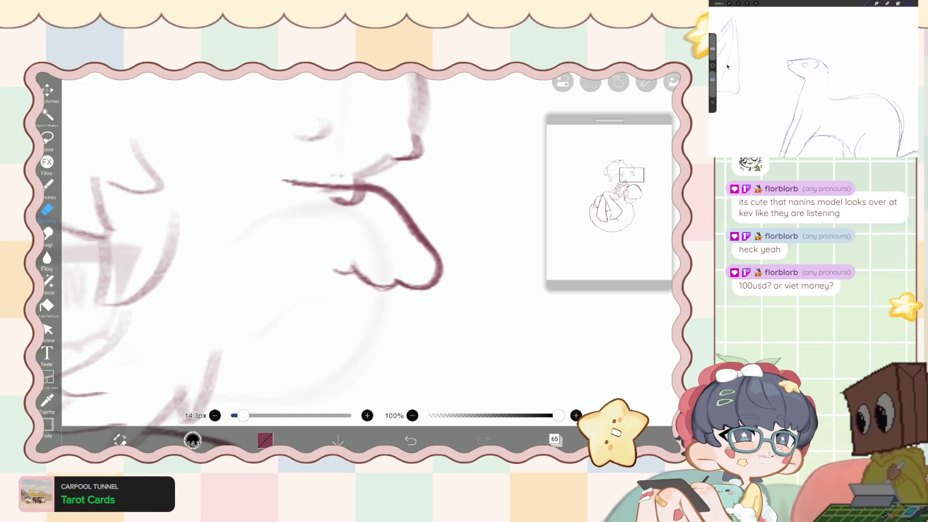
{"action": "left_click", "coordinate": [49, 184]}
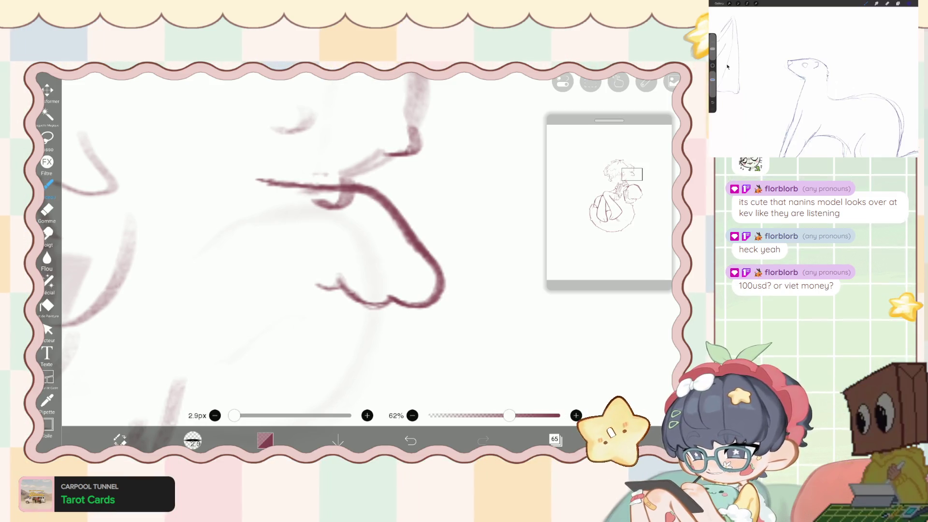
{"action": "left_click", "coordinate": [47, 209]}
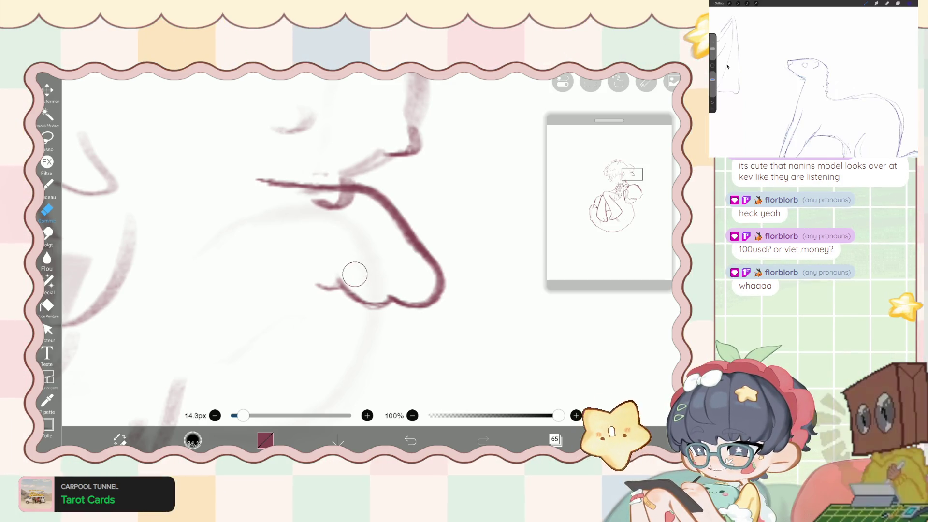
{"action": "key", "text": "b"}
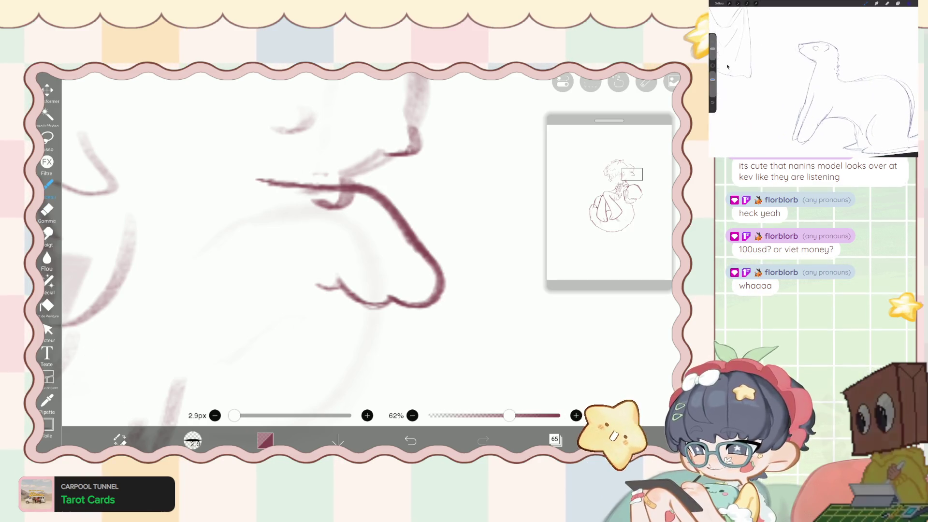
{"action": "scroll", "coordinate": [358, 217], "scroll_direction": "up", "scroll_amount": 2}
{"action": "scroll", "coordinate": [338, 217], "scroll_direction": "down", "scroll_amount": 1}
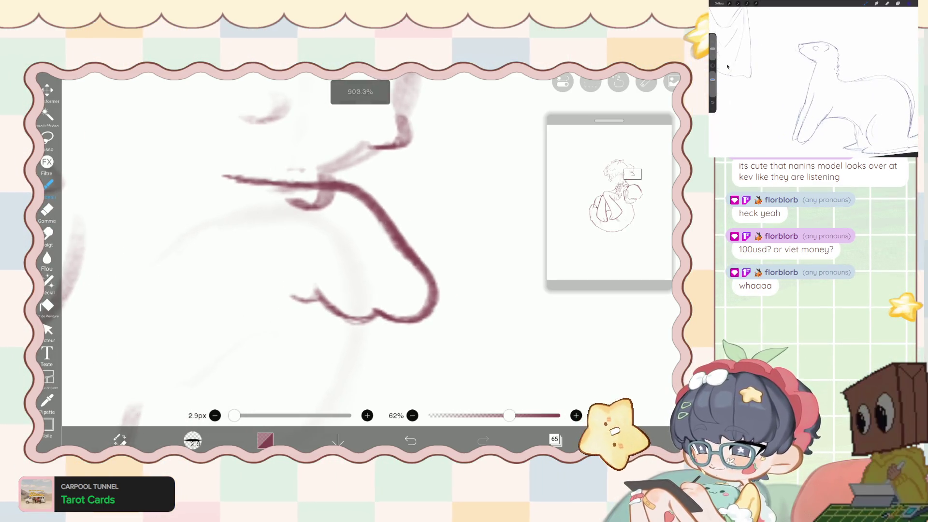
Trace the drip outline with the 2.9px Pinceau, undo the stray light stroke, and try a tongue stroke.
{"action": "key", "text": "e"}
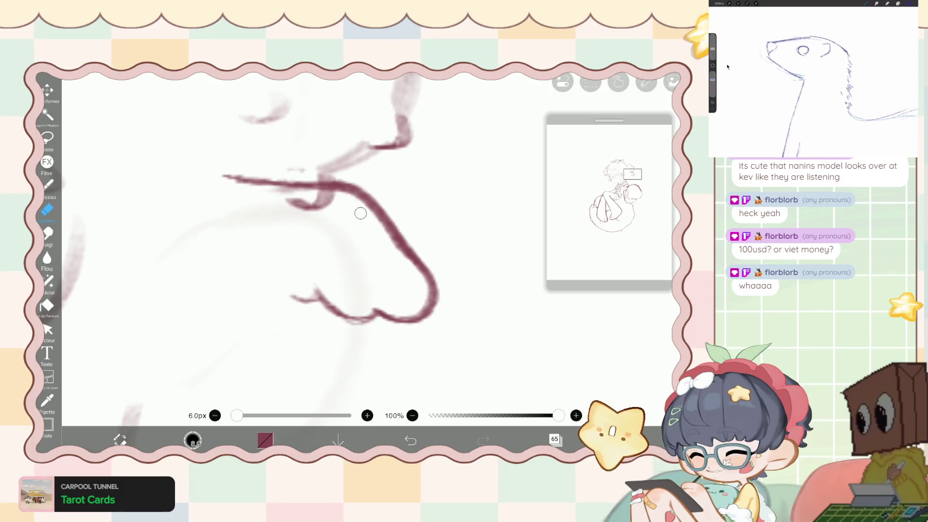
{"action": "left_click", "coordinate": [47, 184]}
{"action": "scroll", "coordinate": [353, 208], "scroll_direction": "up", "scroll_amount": 2}
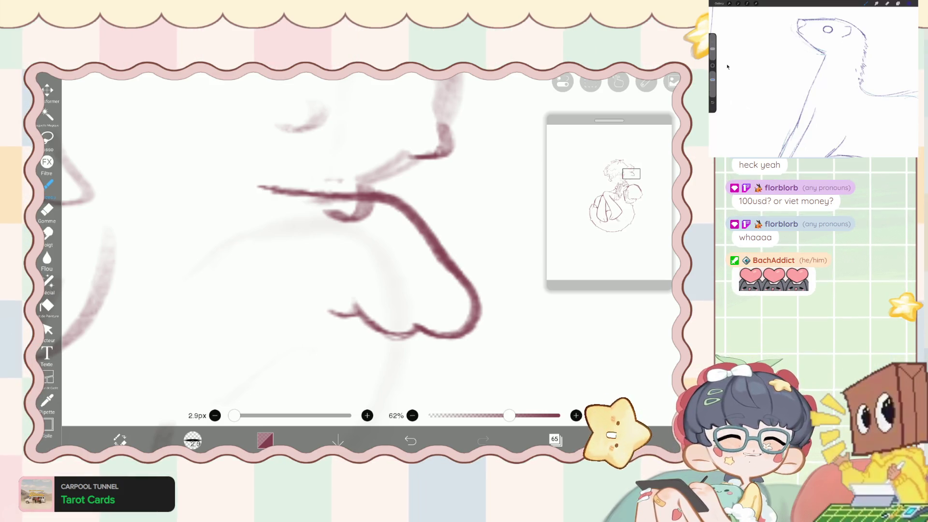
{"action": "scroll", "coordinate": [399, 194], "scroll_direction": "down", "scroll_amount": 3}
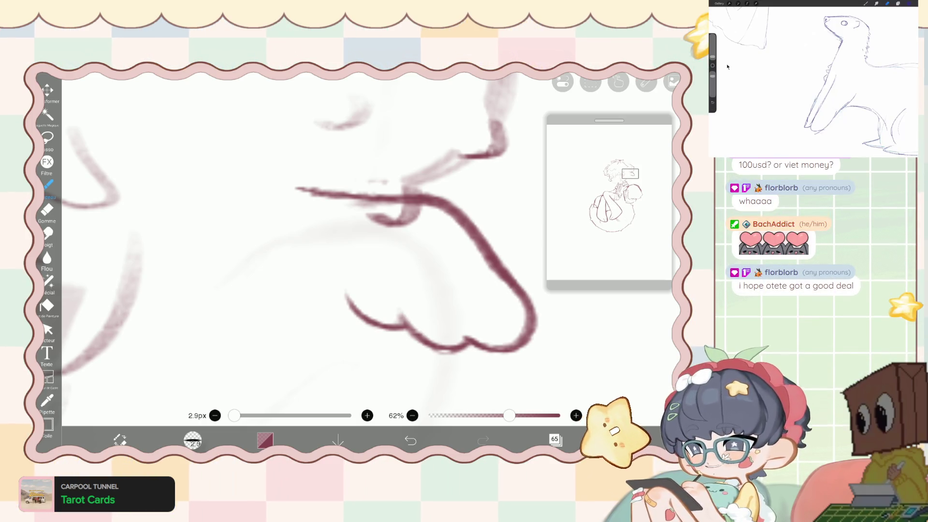
{"action": "scroll", "coordinate": [415, 264], "scroll_direction": "up", "scroll_amount": 1}
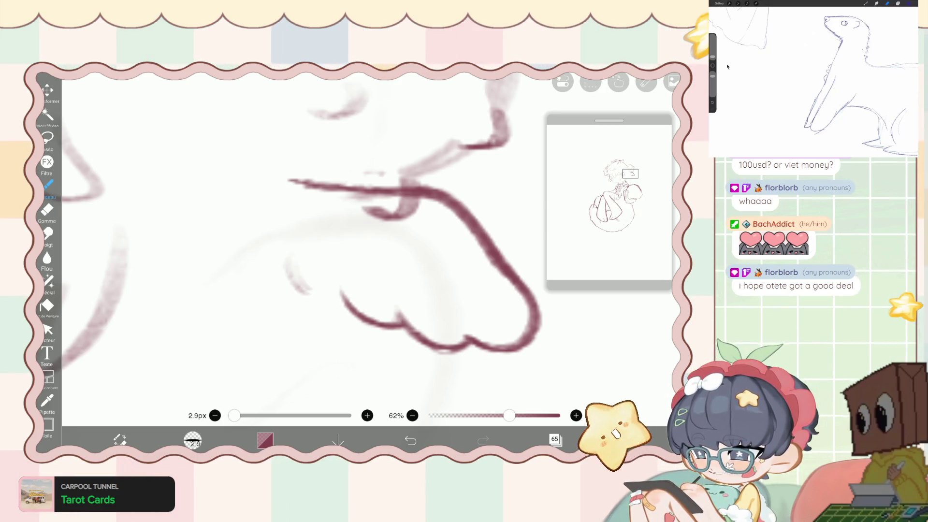
{"action": "key", "text": "ctrl+z"}
{"action": "left_click_drag", "start_coordinate": [288, 269], "coordinate": [326, 297]}
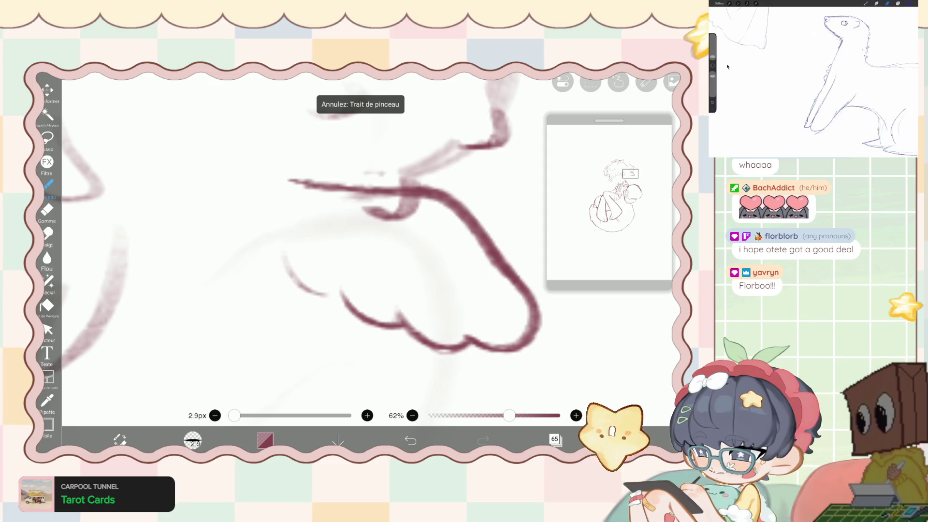
Undo the trial strokes around the tongue outline and pick Stylo à liquifier.
{"action": "key", "text": "ctrl+z"}
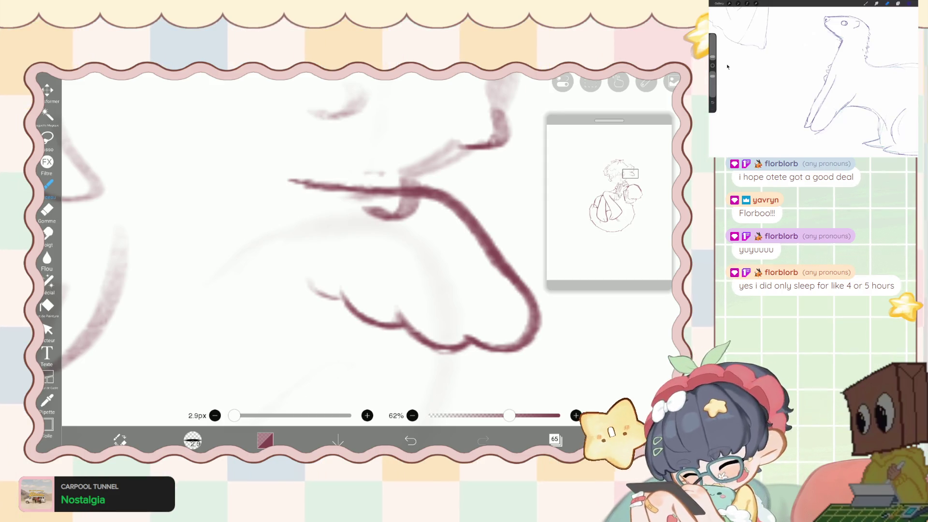
{"action": "scroll", "coordinate": [418, 213], "scroll_direction": "up", "scroll_amount": 2}
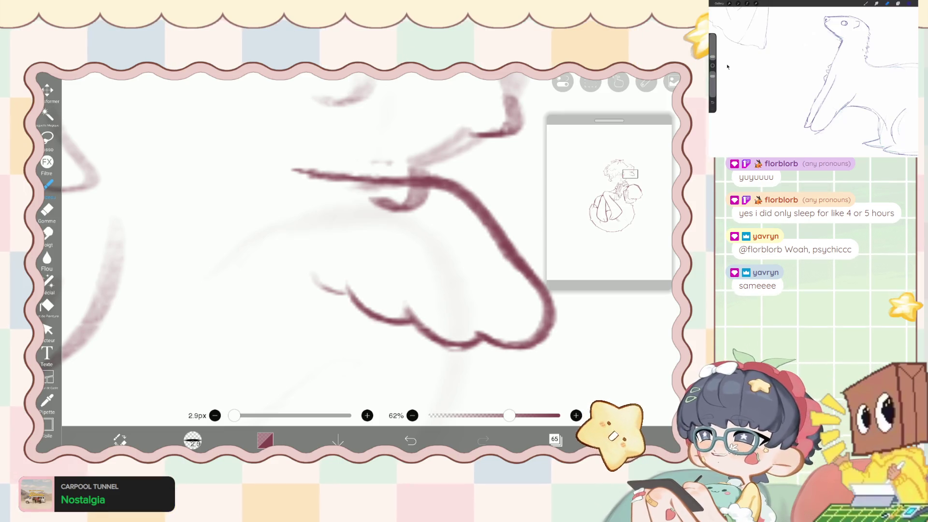
{"action": "key", "text": "ctrl+z"}
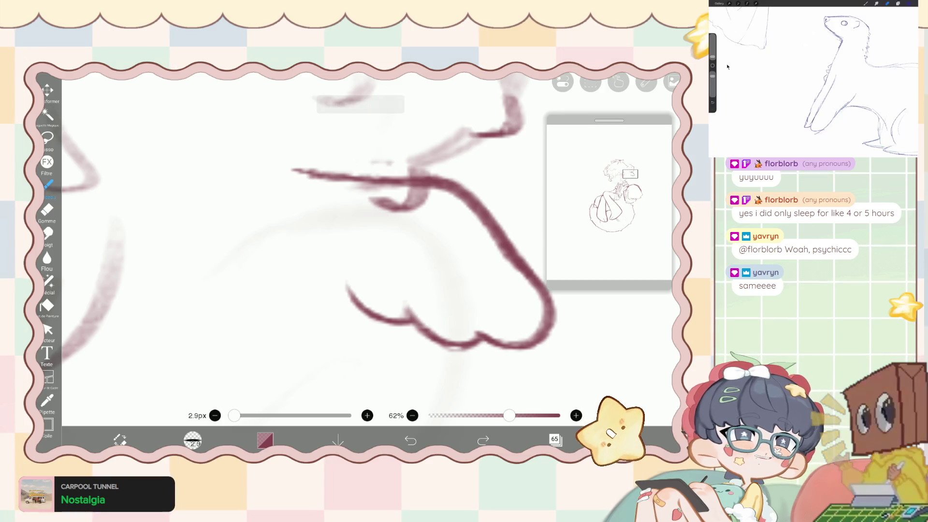
{"action": "scroll", "coordinate": [368, 242], "scroll_direction": "down", "scroll_amount": 3}
{"action": "left_click", "coordinate": [47, 281]}
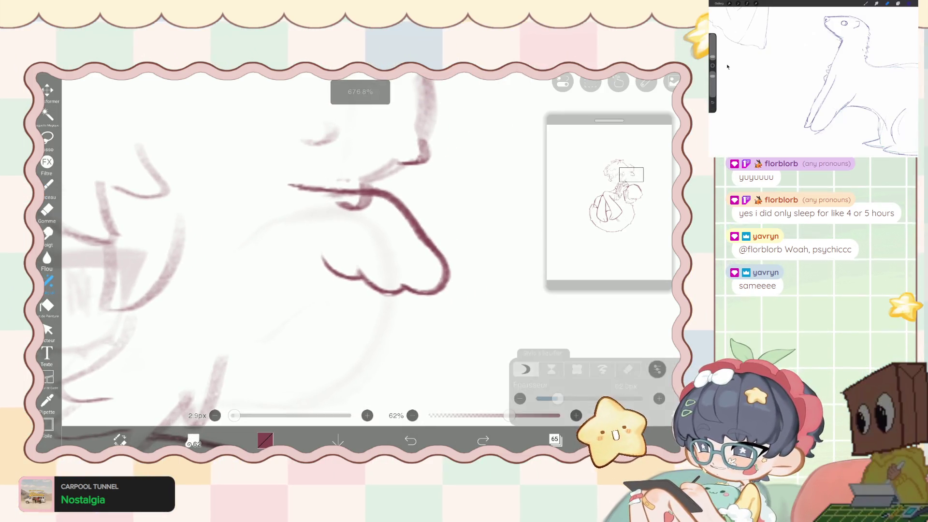
Set the liquify pen to 47 px and push the tongue's wavy lower edge into a smooth curve.
{"action": "mouse_move", "coordinate": [382, 290]}
{"action": "left_mouse_down"}
{"action": "mouse_move", "coordinate": [348, 279]}
{"action": "mouse_move", "coordinate": [367, 307]}
{"action": "left_mouse_up"}
{"action": "left_click_drag", "start_coordinate": [559, 398], "coordinate": [555, 398]}
{"action": "left_click_drag", "start_coordinate": [400, 311], "coordinate": [307, 253]}
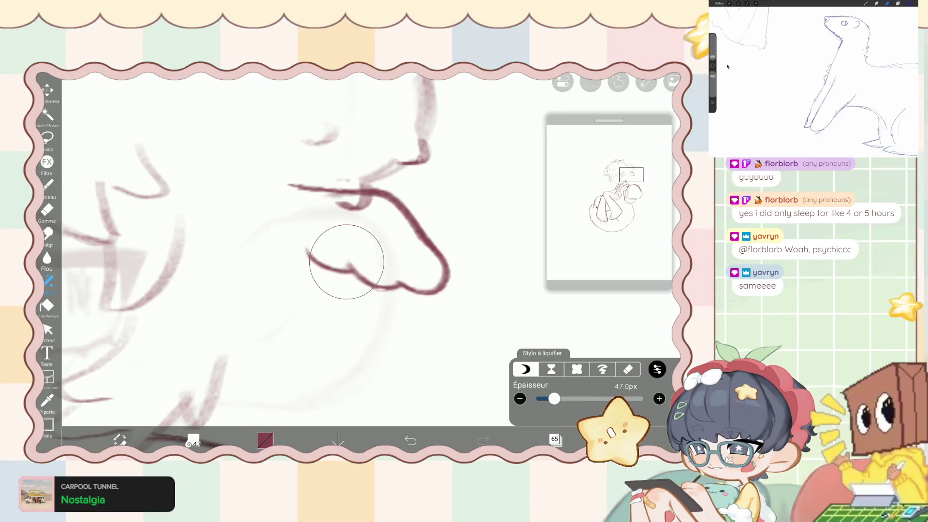
Return to Pinceau and undo the last brush stroke.
{"action": "left_click", "coordinate": [48, 184]}
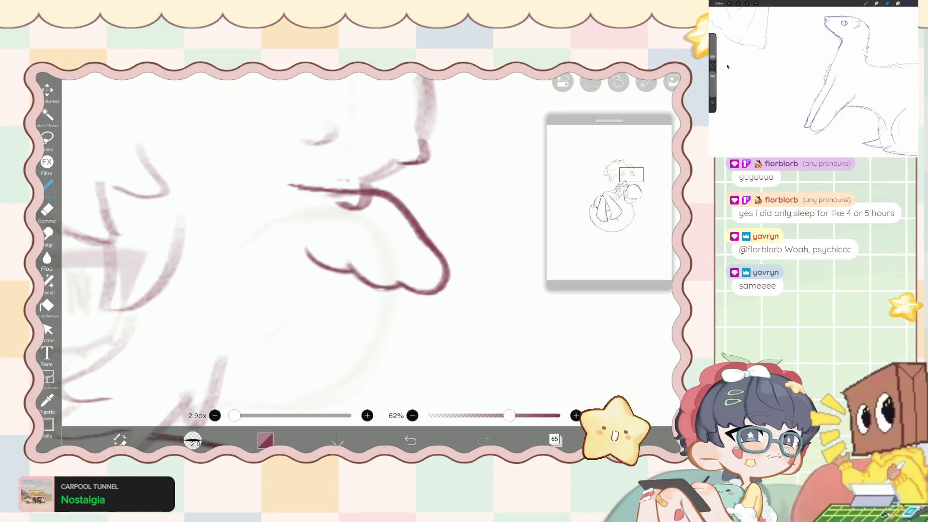
{"action": "scroll", "coordinate": [367, 218], "scroll_direction": "up", "scroll_amount": 3}
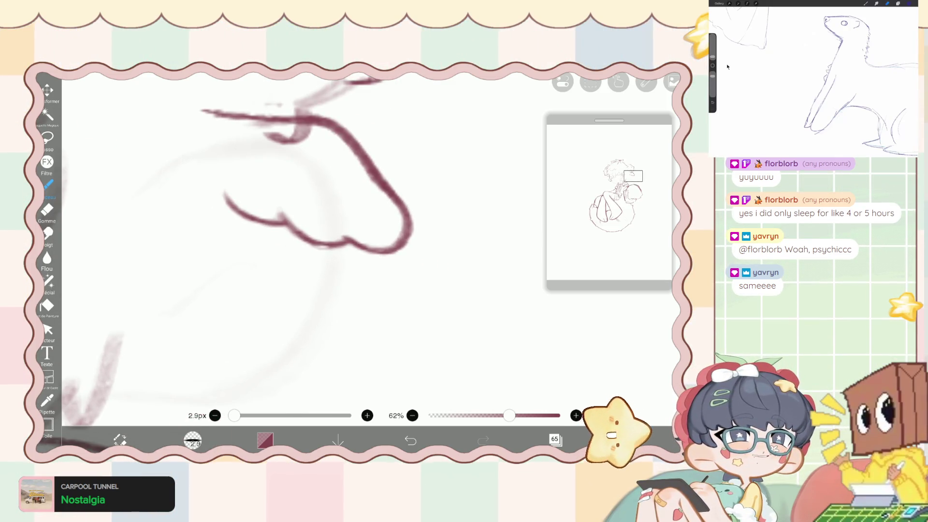
{"action": "scroll", "coordinate": [300, 166], "scroll_direction": "up", "scroll_amount": 1}
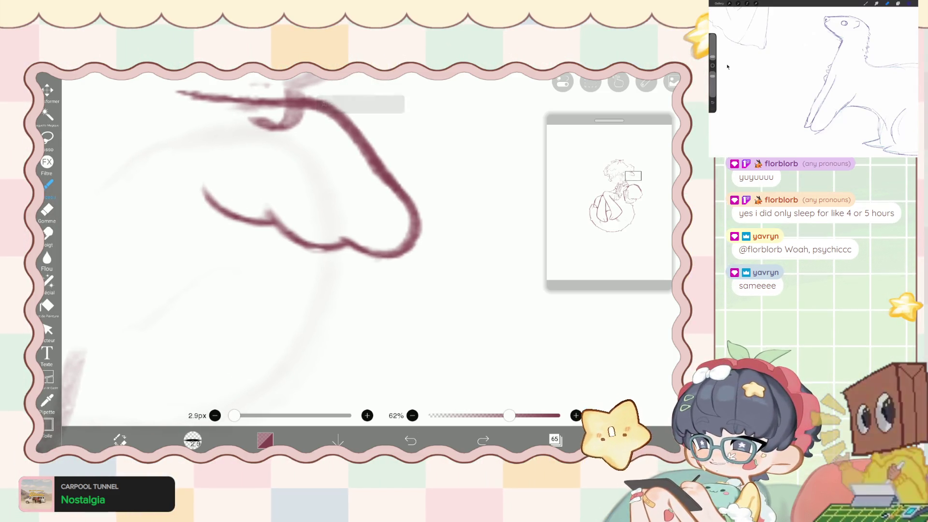
{"action": "key", "text": "ctrl+z"}
{"action": "scroll", "coordinate": [319, 167], "scroll_direction": "up", "scroll_amount": 1}
Draw both sides of a drool drip hanging from the tongue, joined to its curve.
{"action": "scroll", "coordinate": [367, 179], "scroll_direction": "up", "scroll_amount": 1}
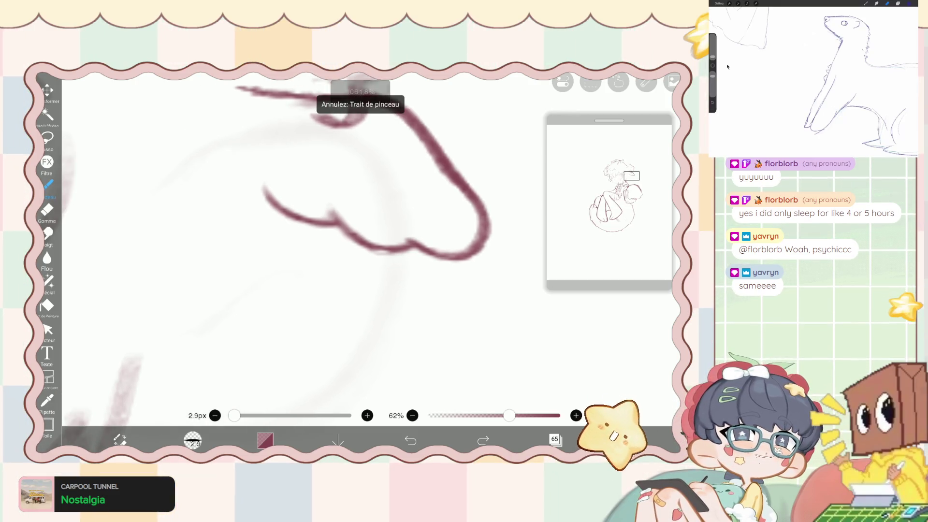
{"action": "mouse_move", "coordinate": [396, 253]}
{"action": "left_mouse_down"}
{"action": "mouse_move", "coordinate": [400, 326]}
{"action": "mouse_move", "coordinate": [382, 334]}
{"action": "left_mouse_up"}
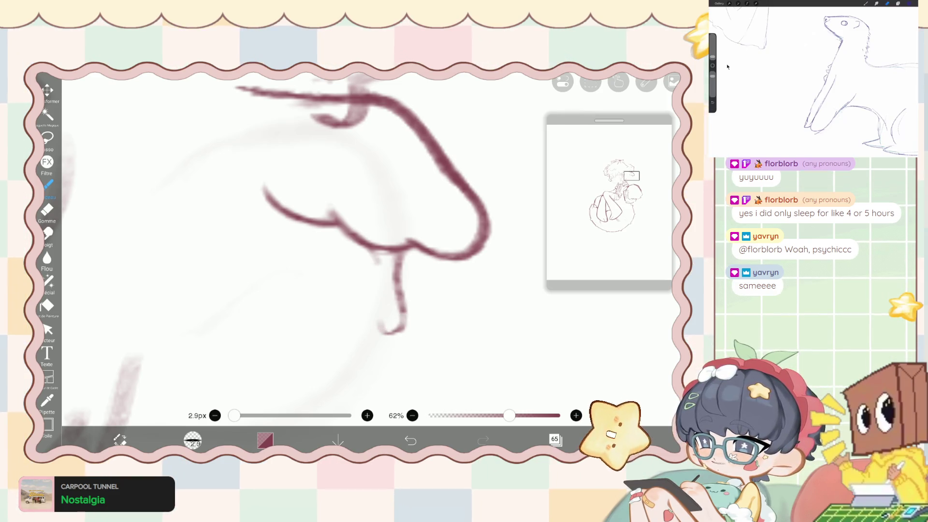
{"action": "left_click_drag", "start_coordinate": [368, 248], "coordinate": [382, 261]}
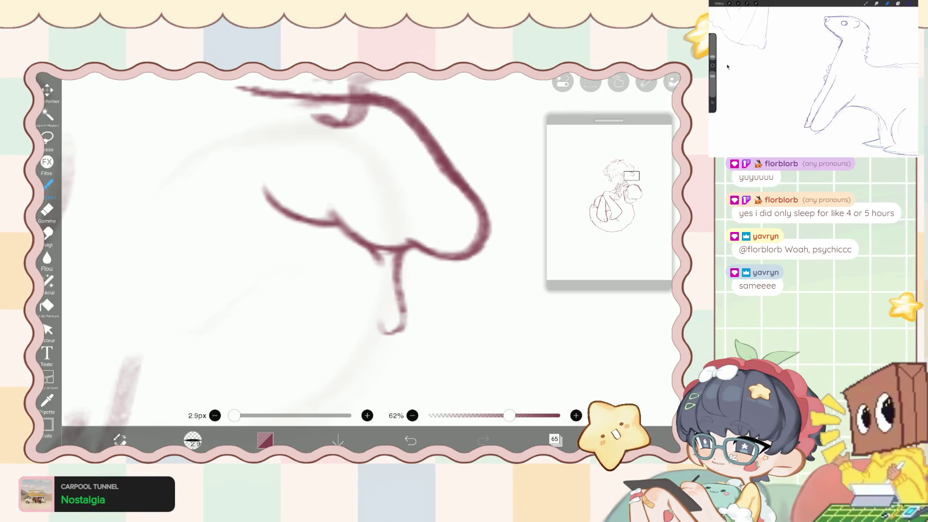
{"action": "mouse_move", "coordinate": [379, 258]}
{"action": "left_mouse_down"}
{"action": "mouse_move", "coordinate": [387, 299]}
{"action": "mouse_move", "coordinate": [385, 287]}
{"action": "mouse_move", "coordinate": [375, 310]}
{"action": "mouse_move", "coordinate": [381, 331]}
{"action": "mouse_move", "coordinate": [397, 333]}
{"action": "mouse_move", "coordinate": [397, 283]}
{"action": "left_mouse_up"}
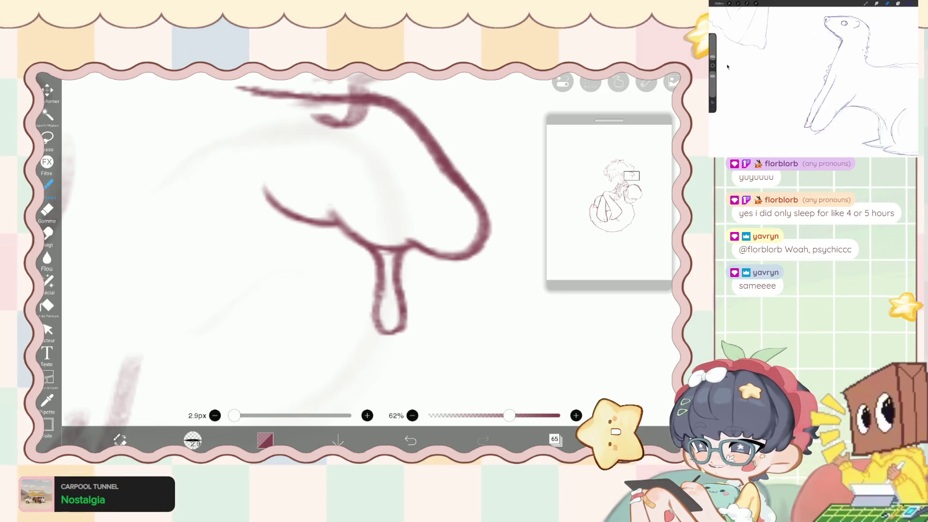
Erase the line across the drip's top joint with Gomme, then undo that eraser stroke.
{"action": "left_click", "coordinate": [47, 210]}
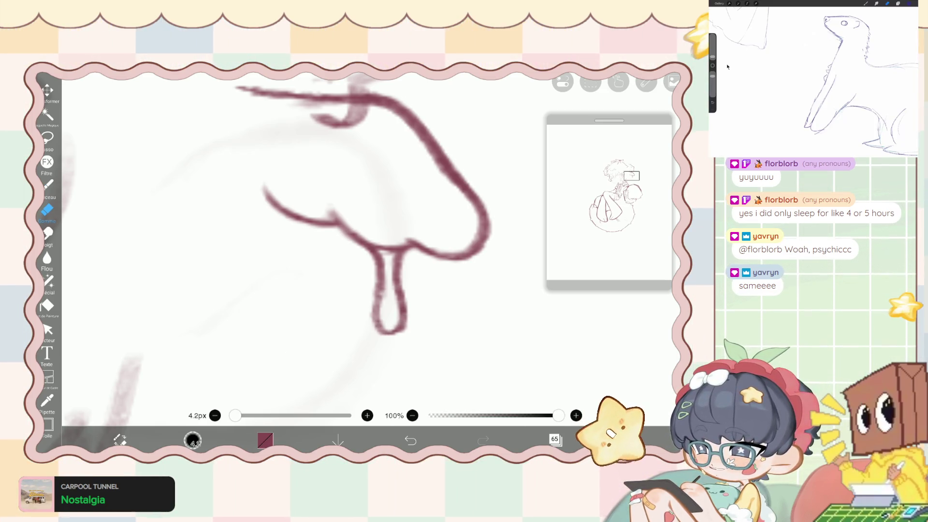
{"action": "mouse_move", "coordinate": [394, 235]}
{"action": "left_mouse_down"}
{"action": "mouse_move", "coordinate": [400, 242]}
{"action": "mouse_move", "coordinate": [386, 235]}
{"action": "mouse_move", "coordinate": [401, 265]}
{"action": "left_mouse_up"}
{"action": "key", "text": "ctrl+z"}
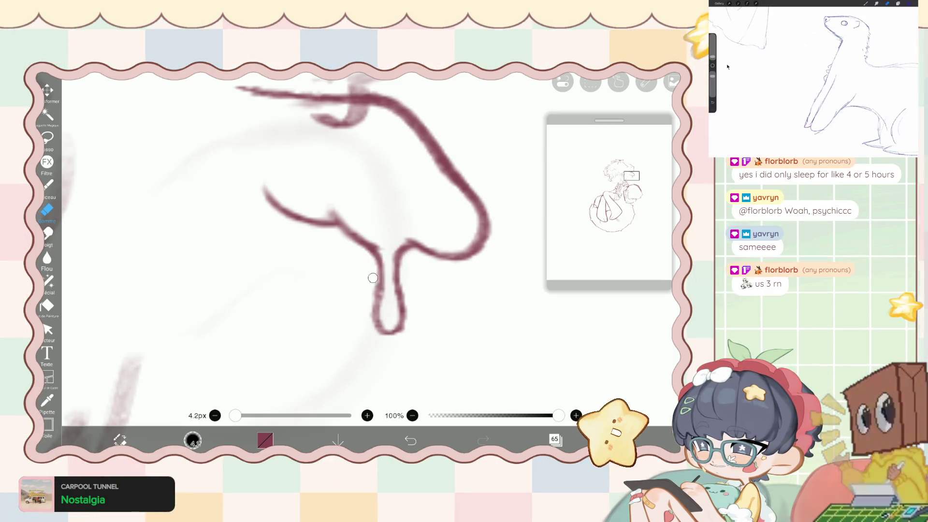
{"action": "scroll", "coordinate": [387, 323], "scroll_direction": "down", "scroll_amount": 3}
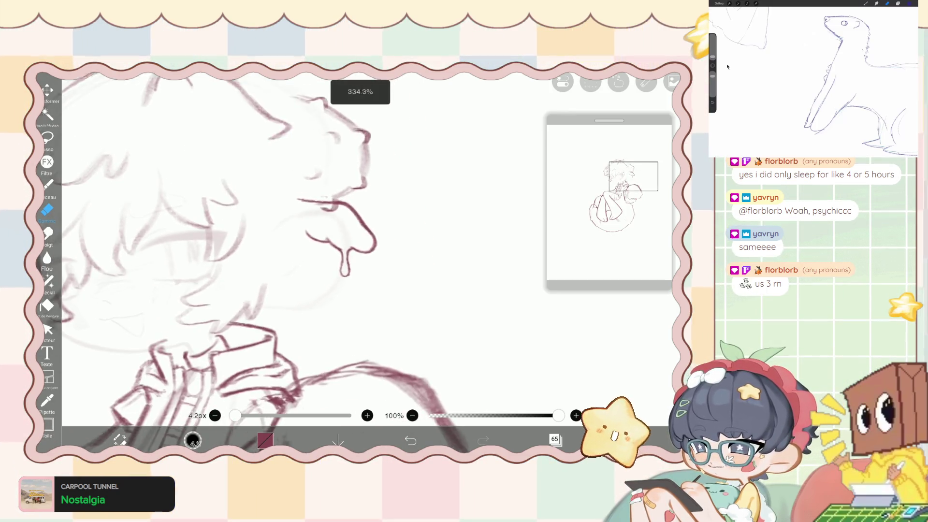
Nudge the drip's shape with Stylo à liquifier at 38 px.
{"action": "left_click", "coordinate": [48, 281]}
{"action": "left_click_drag", "start_coordinate": [557, 398], "coordinate": [552, 398]}
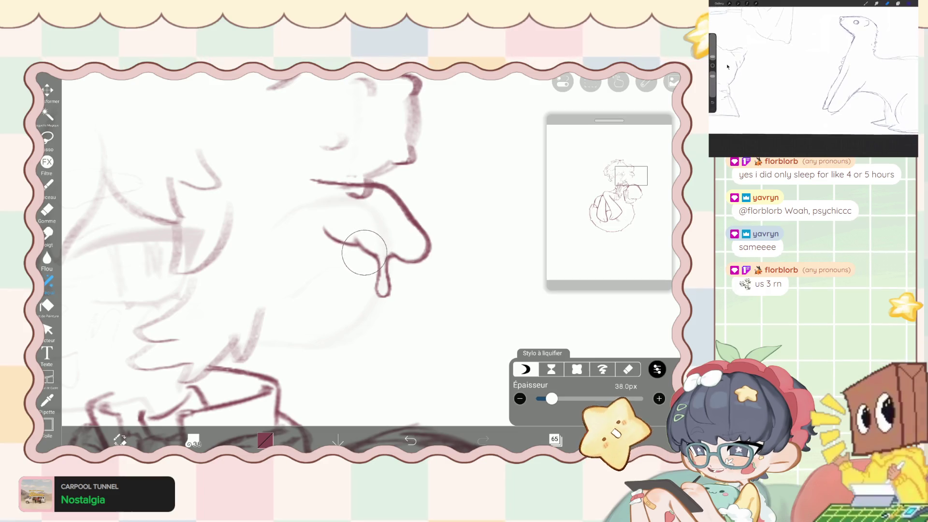
{"action": "left_click_drag", "start_coordinate": [364, 254], "coordinate": [402, 237]}
{"action": "scroll", "coordinate": [339, 242], "scroll_direction": "up", "scroll_amount": 1}
{"action": "scroll", "coordinate": [309, 242], "scroll_direction": "down", "scroll_amount": 5}
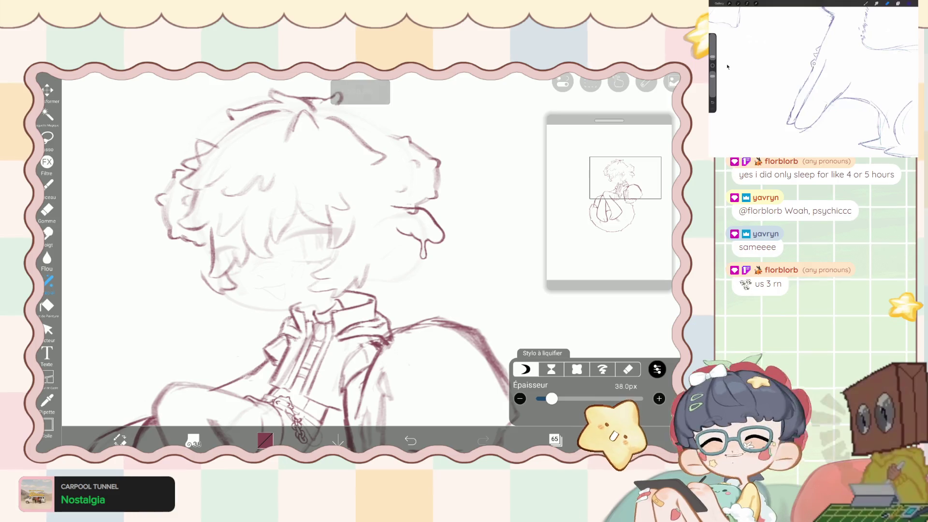
Pull the tongue and drip lower with the liquify pen at 158 px, then 66 px.
{"action": "left_click_drag", "start_coordinate": [552, 398], "coordinate": [572, 399]}
{"action": "left_click_drag", "start_coordinate": [400, 237], "coordinate": [430, 267]}
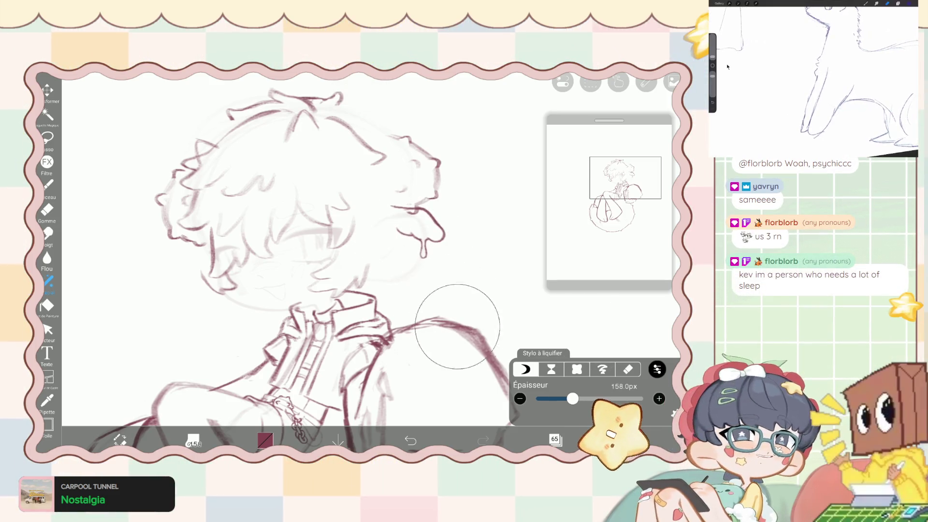
{"action": "left_click_drag", "start_coordinate": [572, 399], "coordinate": [559, 399]}
{"action": "left_click_drag", "start_coordinate": [456, 268], "coordinate": [441, 245]}
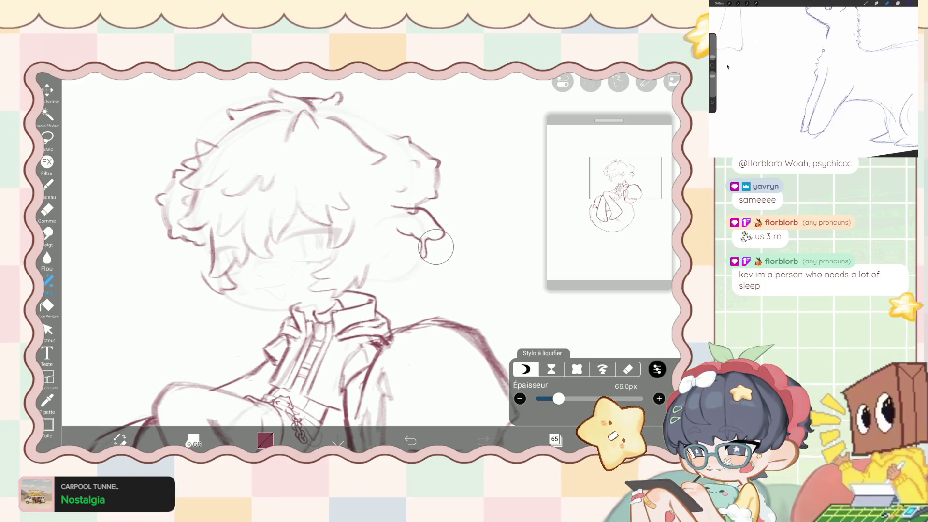
{"action": "left_click_drag", "start_coordinate": [441, 246], "coordinate": [452, 252]}
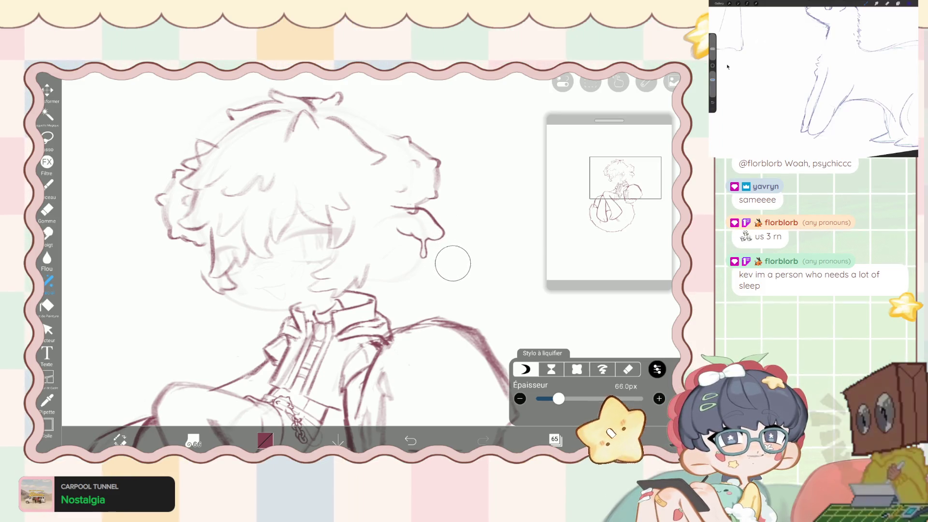
Fill out the tongue with a 96px liquify pen at higher Force, then return to Pinceau.
{"action": "left_click_drag", "start_coordinate": [558, 399], "coordinate": [564, 398]}
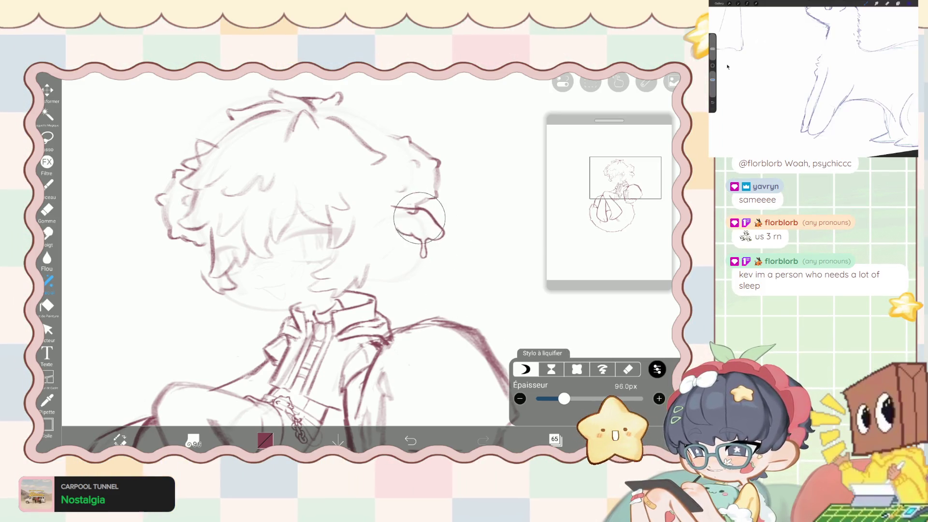
{"action": "left_click_drag", "start_coordinate": [419, 218], "coordinate": [383, 225]}
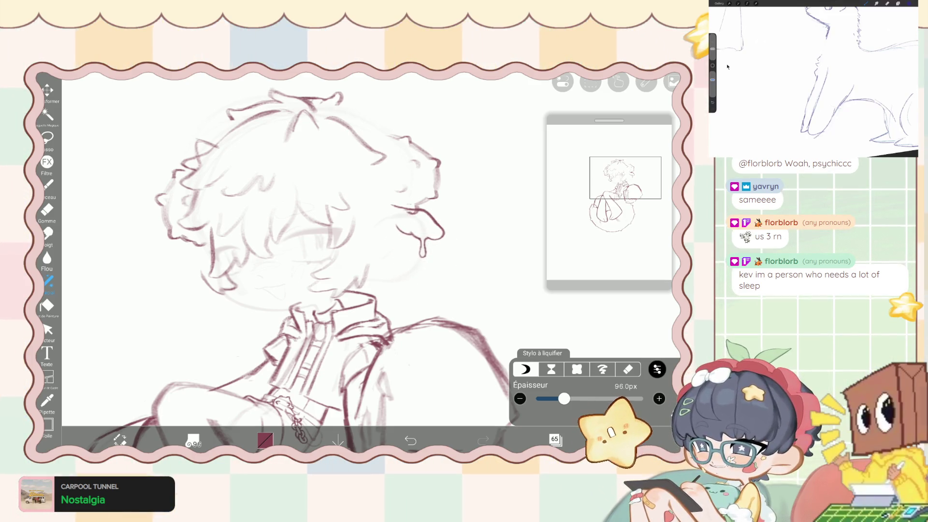
{"action": "left_click", "coordinate": [657, 369]}
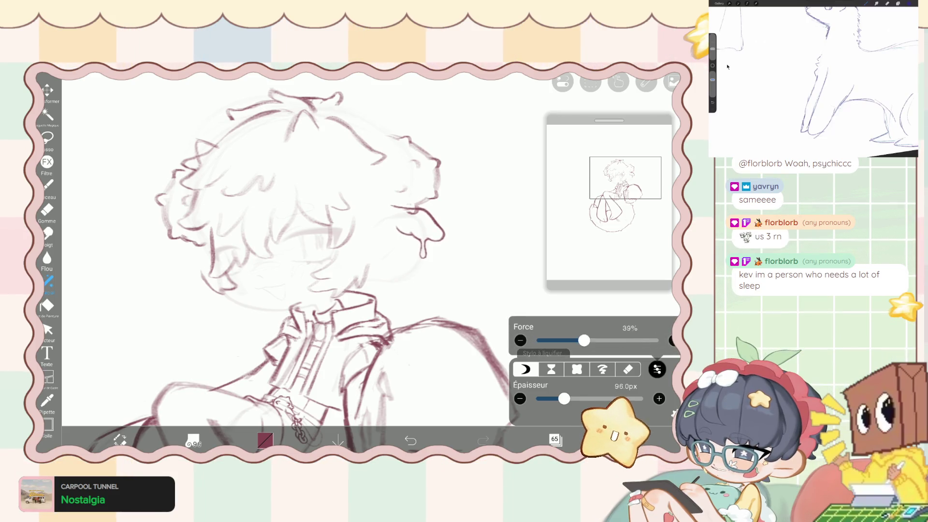
{"action": "left_click_drag", "start_coordinate": [556, 340], "coordinate": [657, 340]}
{"action": "left_click", "coordinate": [657, 369]}
{"action": "left_click_drag", "start_coordinate": [435, 228], "coordinate": [442, 242]}
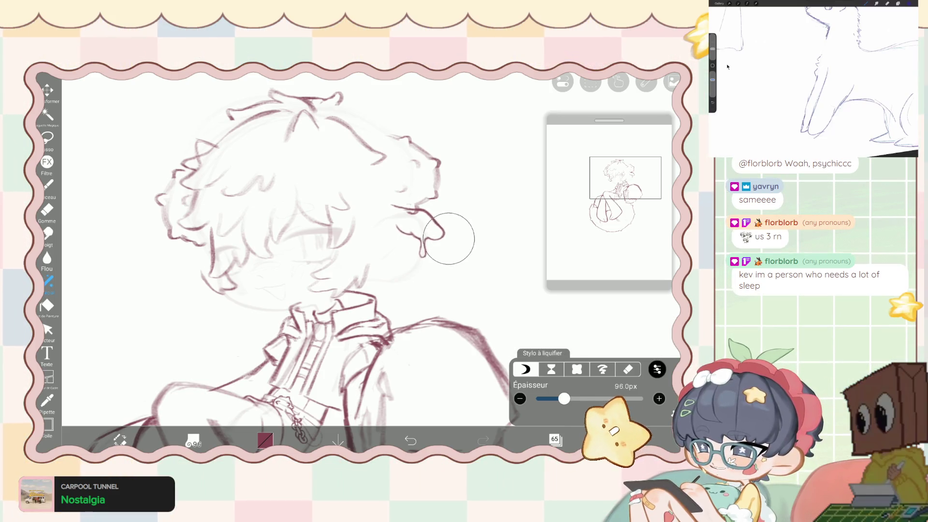
{"action": "scroll", "coordinate": [314, 242], "scroll_direction": "up", "scroll_amount": 2}
{"action": "scroll", "coordinate": [314, 242], "scroll_direction": "up", "scroll_amount": 1}
{"action": "left_click", "coordinate": [48, 184]}
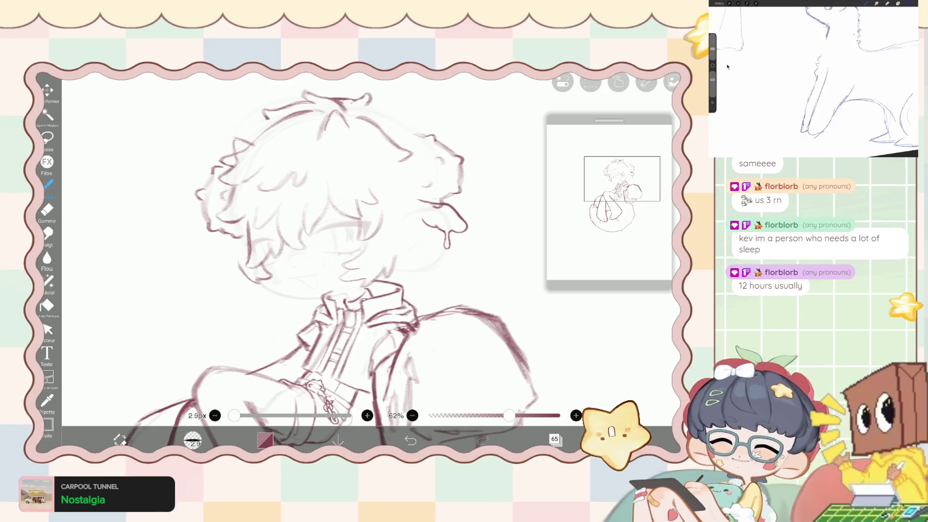
{"action": "scroll", "coordinate": [338, 242], "scroll_direction": "up", "scroll_amount": 2}
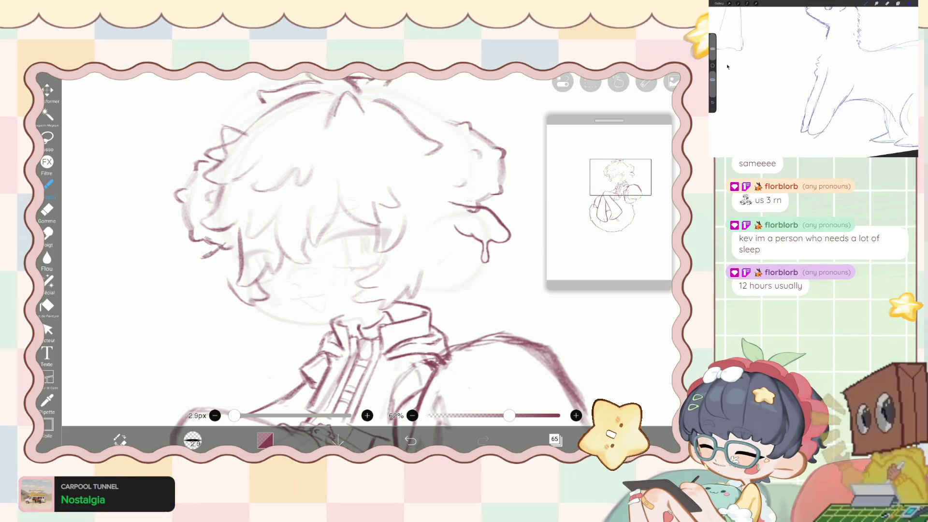
{"action": "scroll", "coordinate": [338, 242], "scroll_direction": "up", "scroll_amount": 3}
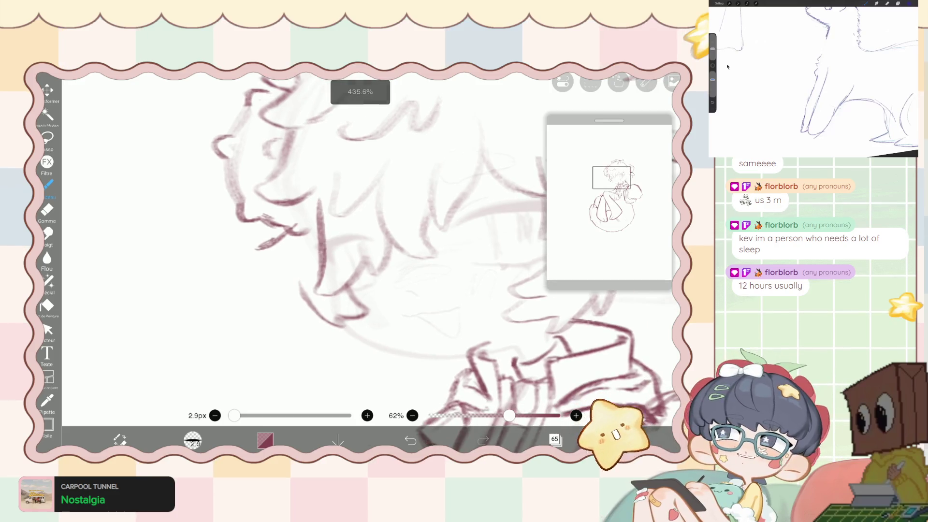
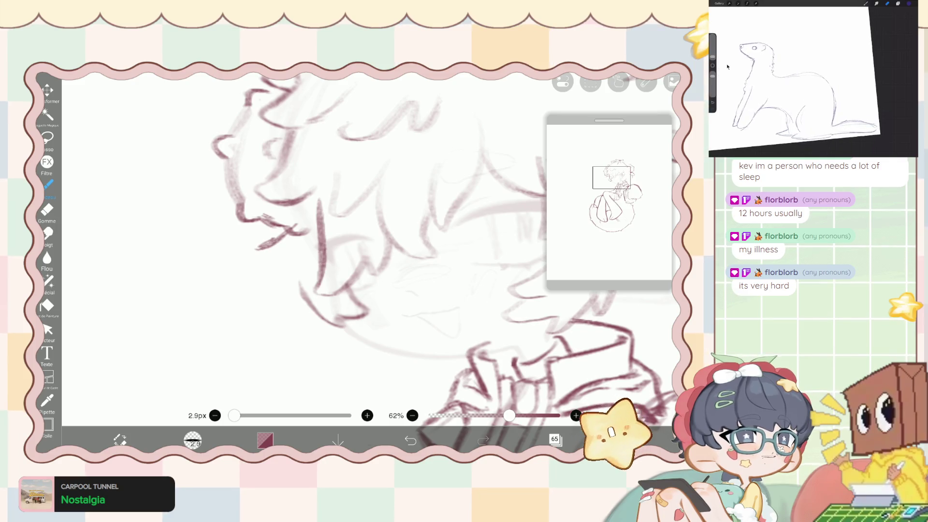
Lighten the diagonal hair stroke near the face with the Gomme eraser, then zoom back out.
{"action": "left_click", "coordinate": [47, 209]}
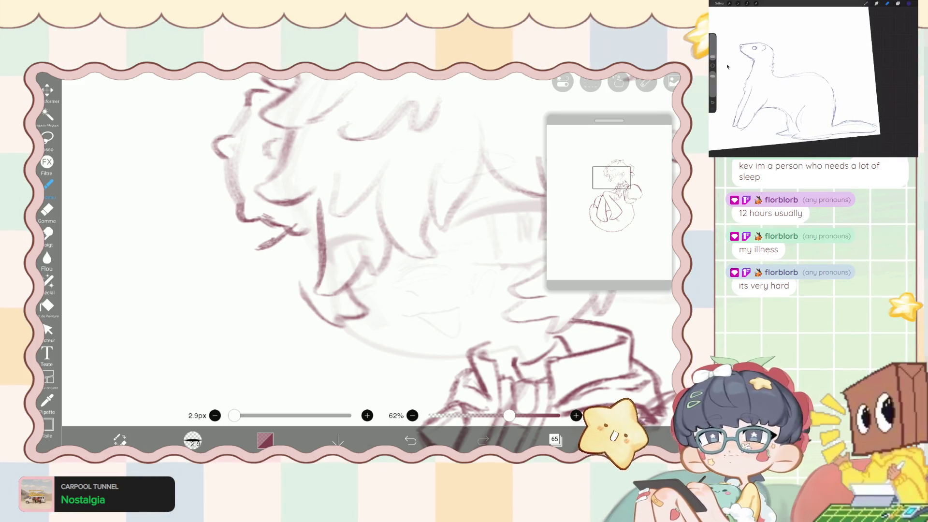
{"action": "scroll", "coordinate": [305, 218], "scroll_direction": "up", "scroll_amount": 10}
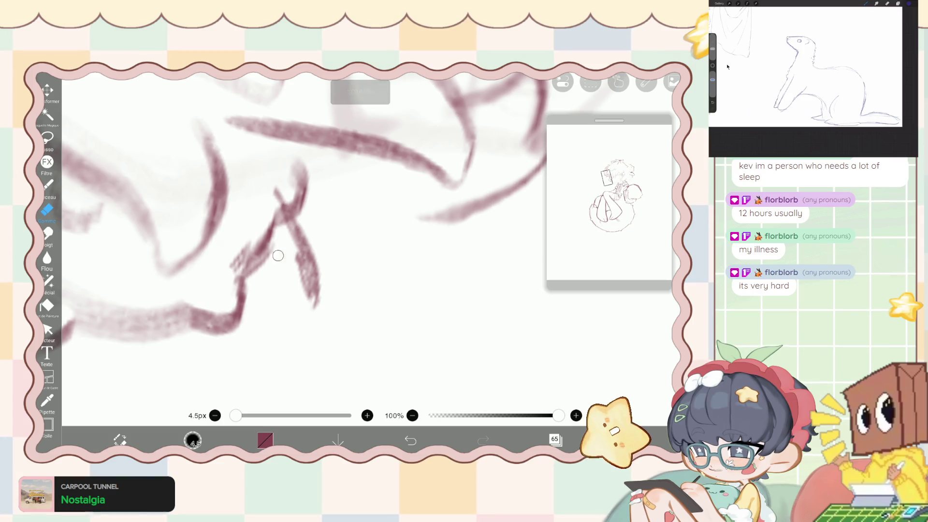
{"action": "mouse_move", "coordinate": [309, 297]}
{"action": "left_mouse_down"}
{"action": "mouse_move", "coordinate": [290, 242]}
{"action": "mouse_move", "coordinate": [284, 252]}
{"action": "left_mouse_up"}
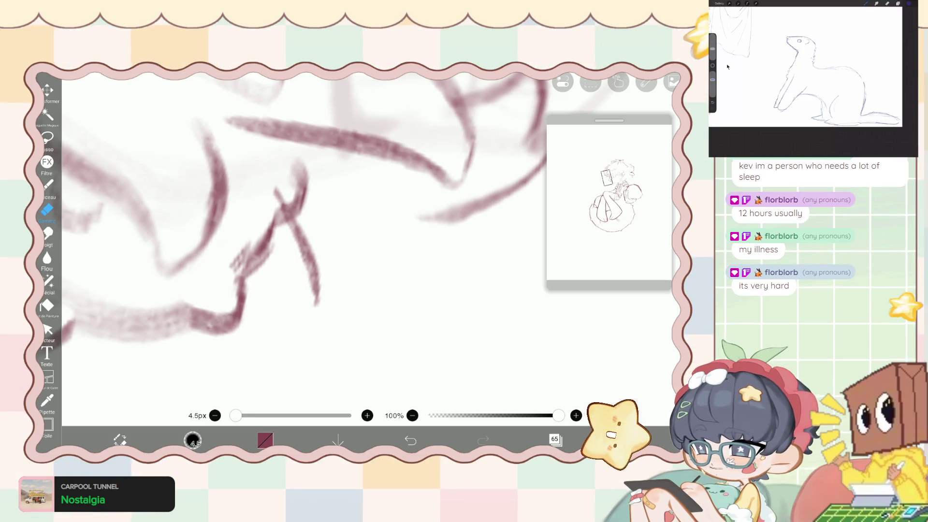
{"action": "left_click", "coordinate": [47, 185]}
{"action": "scroll", "coordinate": [305, 218], "scroll_direction": "down", "scroll_amount": 5}
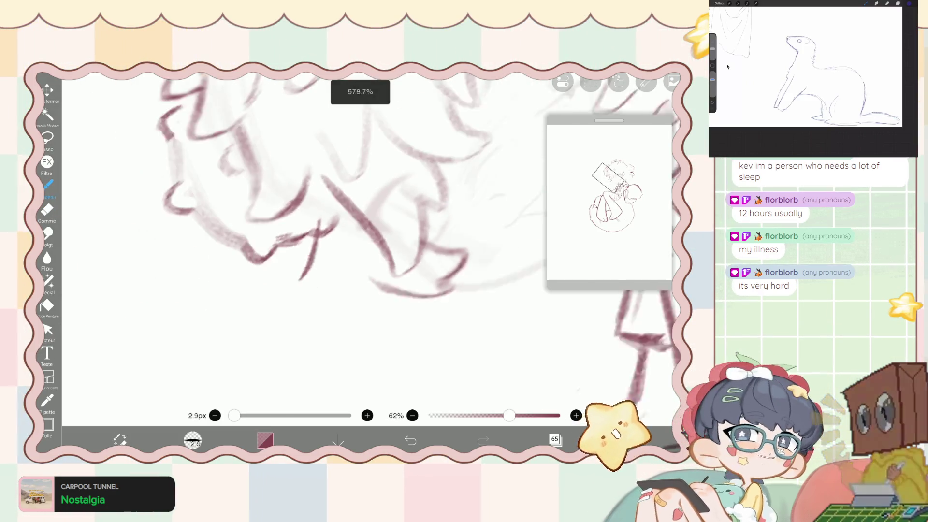
{"action": "scroll", "coordinate": [304, 217], "scroll_direction": "down", "scroll_amount": 2}
{"action": "scroll", "coordinate": [304, 218], "scroll_direction": "down", "scroll_amount": 1}
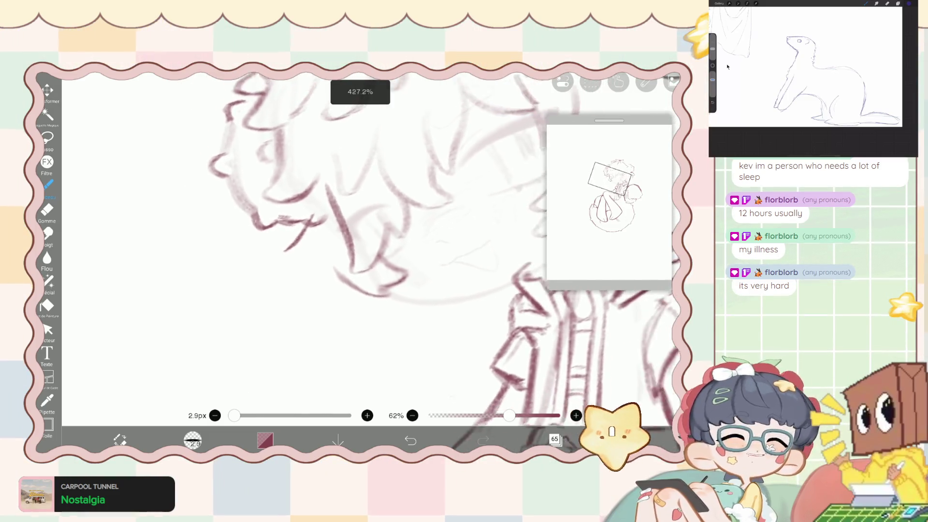
{"action": "scroll", "coordinate": [367, 242], "scroll_direction": "down", "scroll_amount": 1}
{"action": "scroll", "coordinate": [368, 242], "scroll_direction": "down", "scroll_amount": 1}
{"action": "scroll", "coordinate": [368, 242], "scroll_direction": "down", "scroll_amount": 1}
{"action": "scroll", "coordinate": [367, 241], "scroll_direction": "down", "scroll_amount": 1}
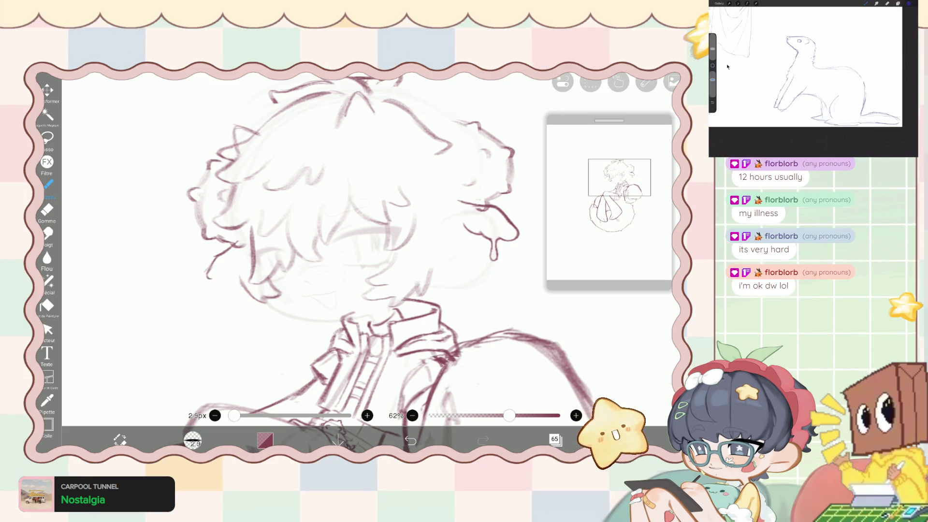
{"action": "left_click", "coordinate": [49, 280]}
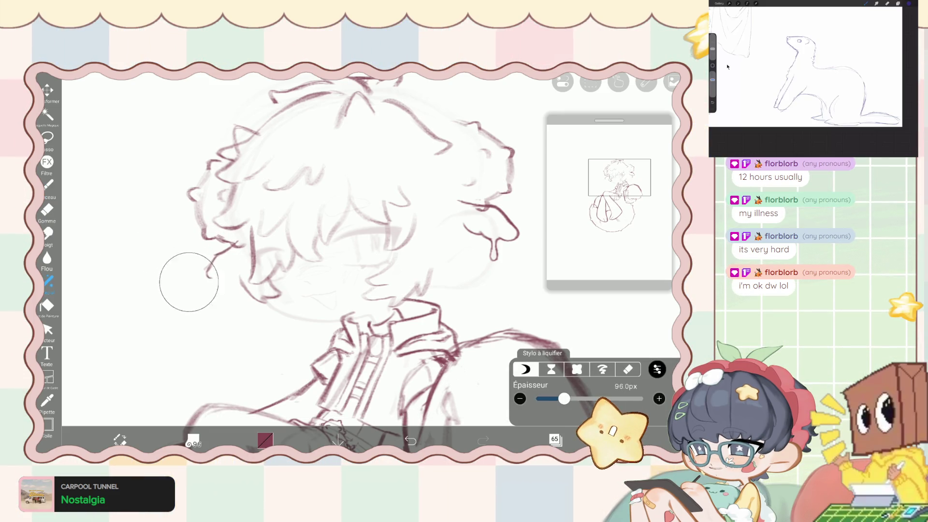
Push the left-side hair lines with the 96px liquify pen, then return to the Pinceau brush.
{"action": "left_click", "coordinate": [47, 209]}
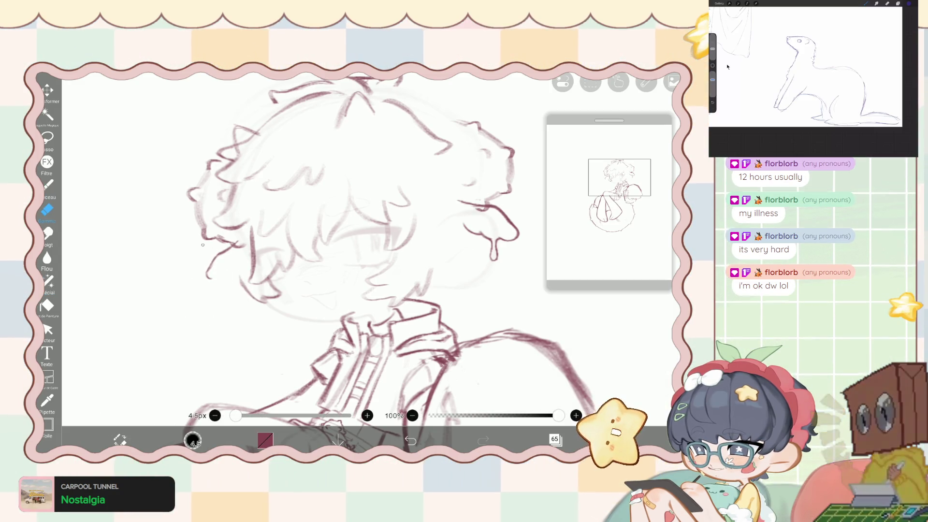
{"action": "left_click", "coordinate": [48, 280]}
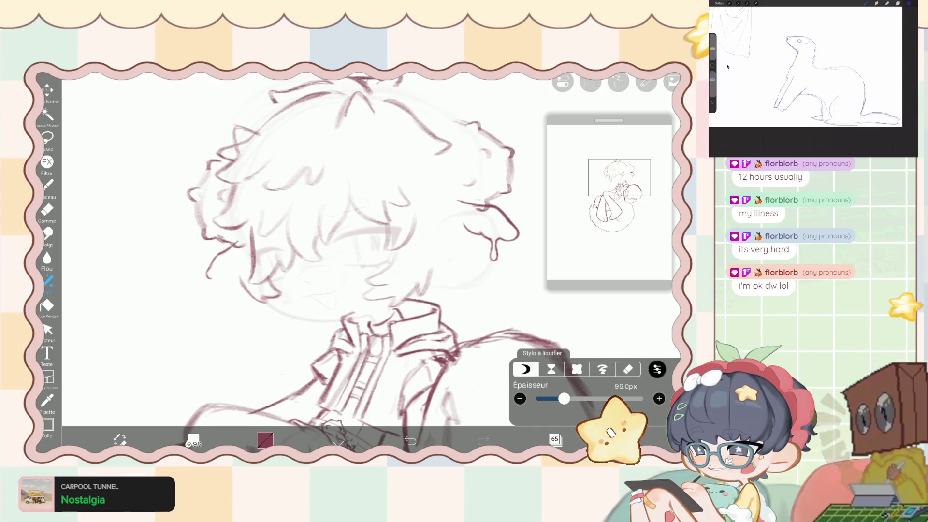
{"action": "mouse_move", "coordinate": [185, 230]}
{"action": "left_mouse_down"}
{"action": "mouse_move", "coordinate": [238, 244]}
{"action": "mouse_move", "coordinate": [203, 249]}
{"action": "left_mouse_up"}
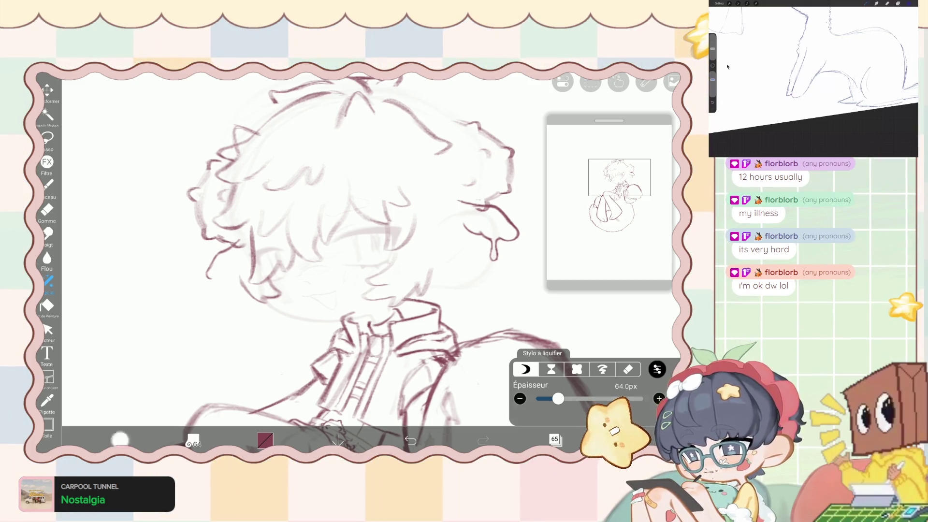
{"action": "left_click", "coordinate": [47, 185]}
{"action": "scroll", "coordinate": [367, 251], "scroll_direction": "up", "scroll_amount": 2}
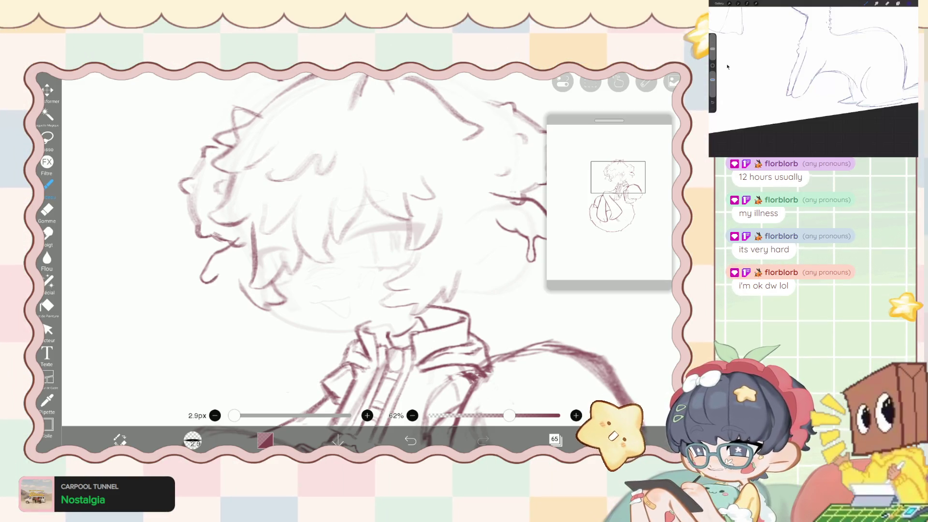
Undo the last stroke, erase the top of the maroon line and redraw it.
{"action": "left_click", "coordinate": [265, 440]}
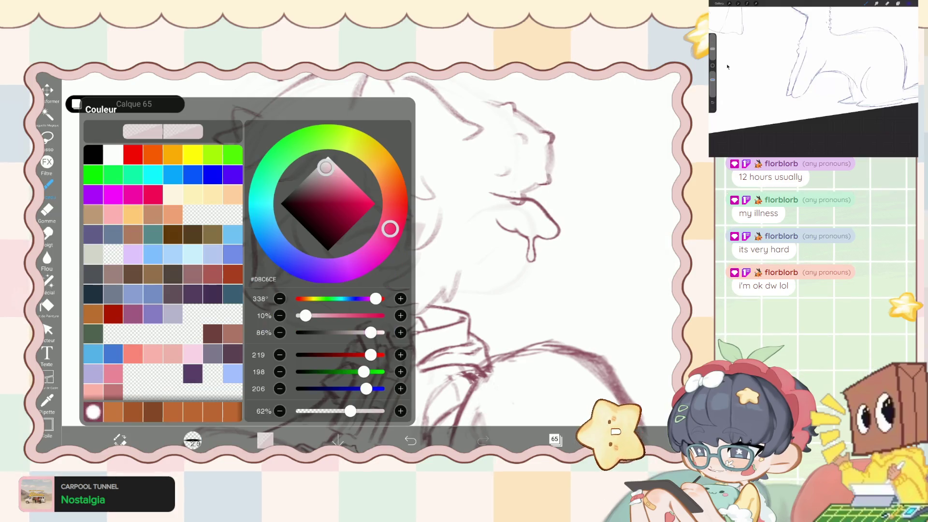
{"action": "left_click", "coordinate": [265, 440]}
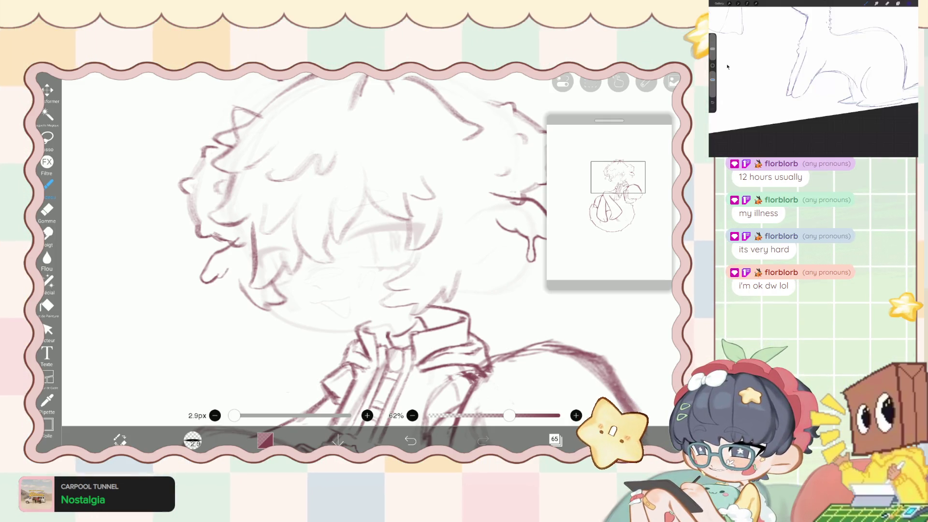
{"action": "key", "text": "ctrl+z"}
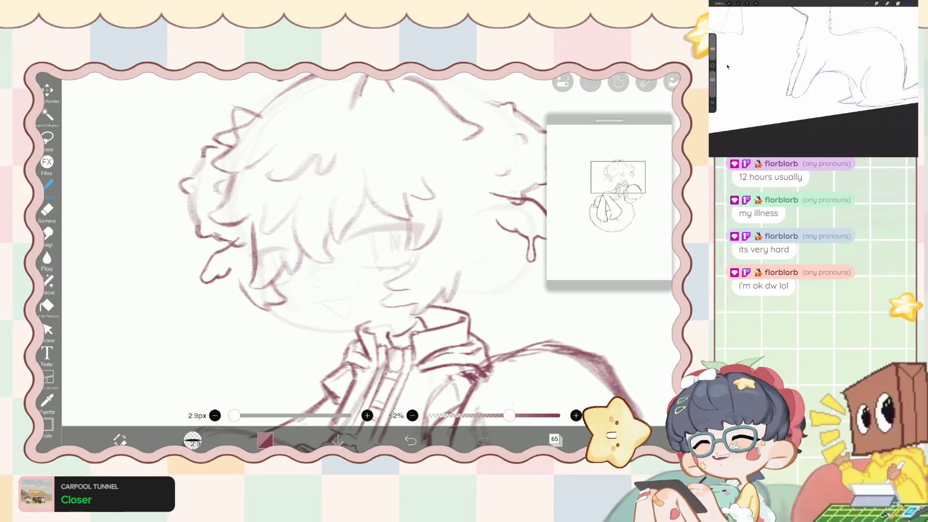
{"action": "scroll", "coordinate": [368, 251], "scroll_direction": "up", "scroll_amount": 5}
{"action": "scroll", "coordinate": [310, 252], "scroll_direction": "up", "scroll_amount": 5}
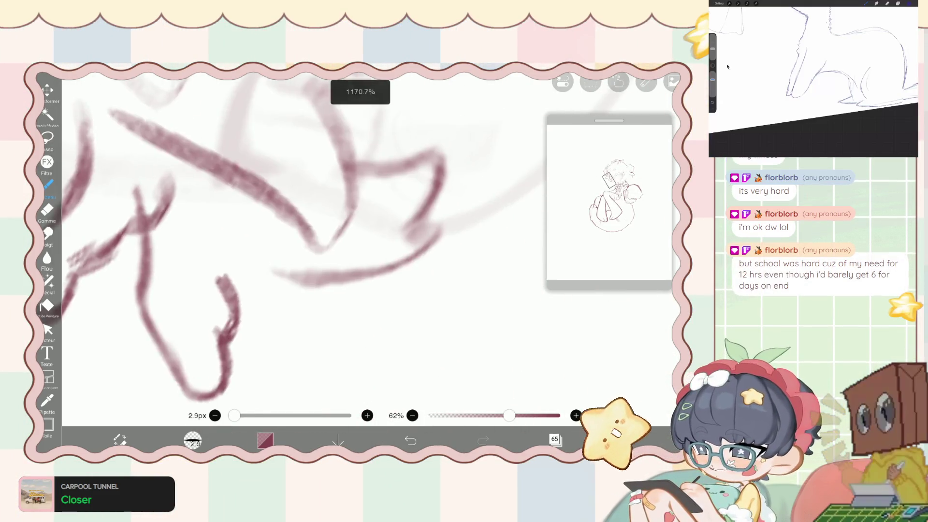
{"action": "left_click", "coordinate": [47, 210]}
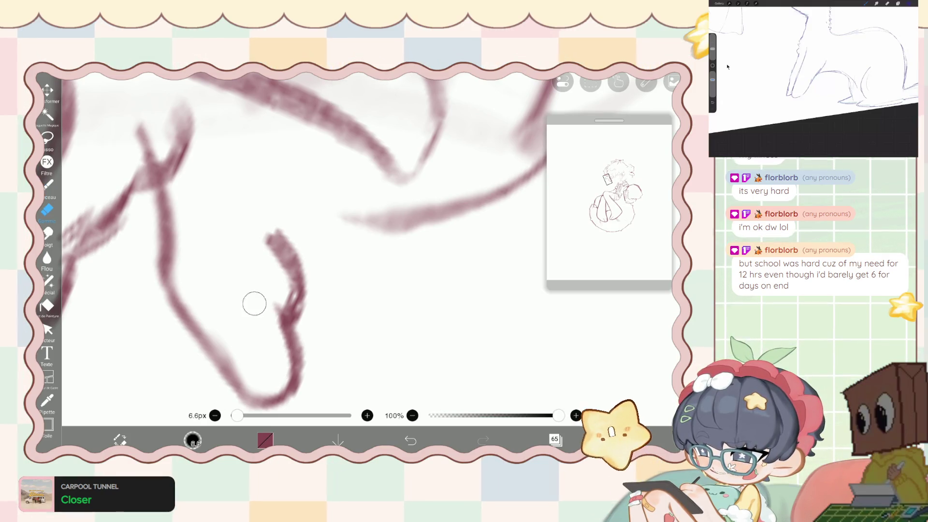
{"action": "mouse_move", "coordinate": [279, 292]}
{"action": "left_mouse_down"}
{"action": "mouse_move", "coordinate": [267, 227]}
{"action": "mouse_move", "coordinate": [299, 280]}
{"action": "left_mouse_up"}
{"action": "left_click", "coordinate": [47, 184]}
{"action": "left_click_drag", "start_coordinate": [279, 212], "coordinate": [302, 307]}
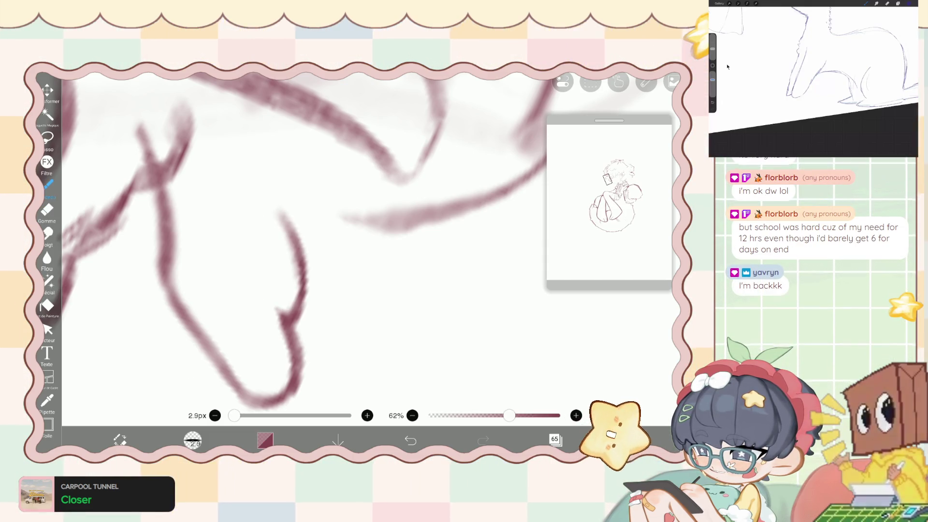
Draw a new maroon line beside the curved collar shape.
{"action": "scroll", "coordinate": [304, 218], "scroll_direction": "down", "scroll_amount": 2}
{"action": "scroll", "coordinate": [304, 208], "scroll_direction": "down", "scroll_amount": 2}
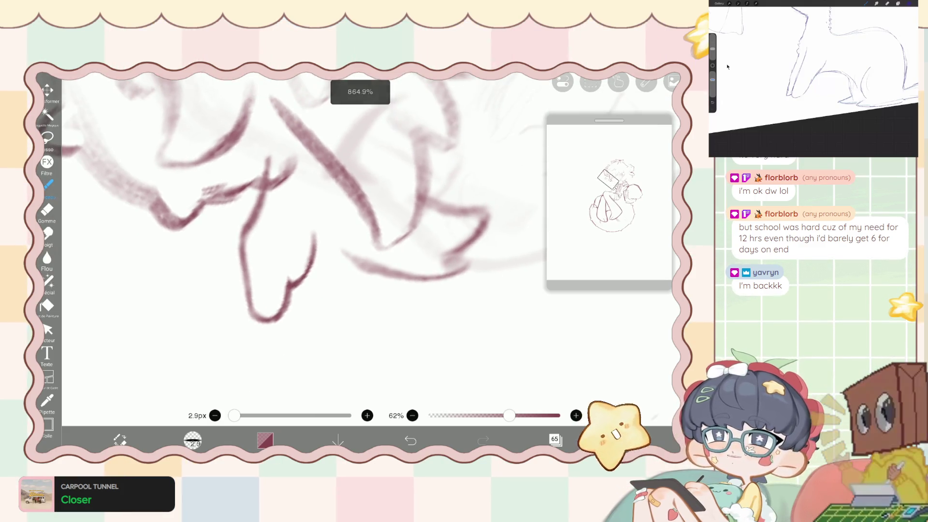
{"action": "scroll", "coordinate": [305, 208], "scroll_direction": "down", "scroll_amount": 2}
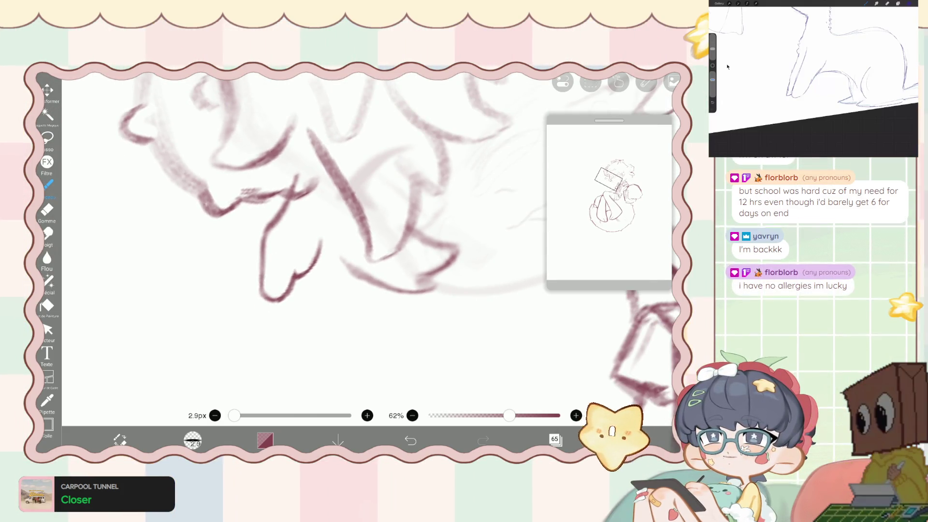
{"action": "scroll", "coordinate": [343, 199], "scroll_direction": "down", "scroll_amount": 2}
{"action": "scroll", "coordinate": [368, 241], "scroll_direction": "down", "scroll_amount": 2}
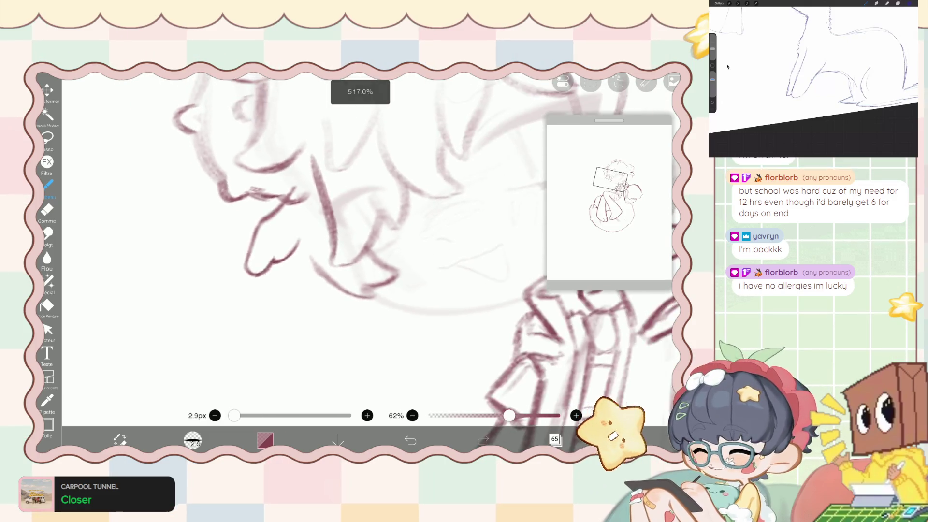
{"action": "scroll", "coordinate": [367, 241], "scroll_direction": "down", "scroll_amount": 2}
{"action": "scroll", "coordinate": [367, 242], "scroll_direction": "down", "scroll_amount": 1}
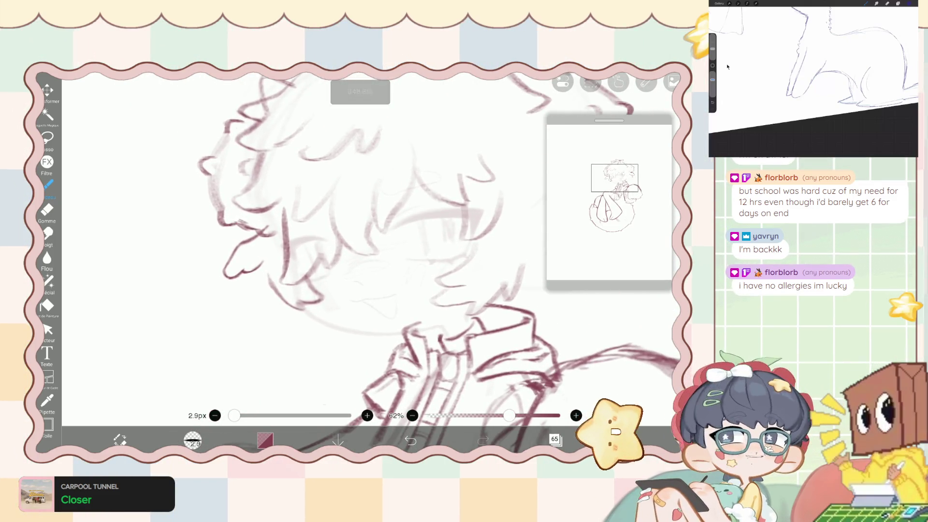
{"action": "scroll", "coordinate": [338, 218], "scroll_direction": "up", "scroll_amount": 3}
{"action": "scroll", "coordinate": [338, 217], "scroll_direction": "up", "scroll_amount": 2}
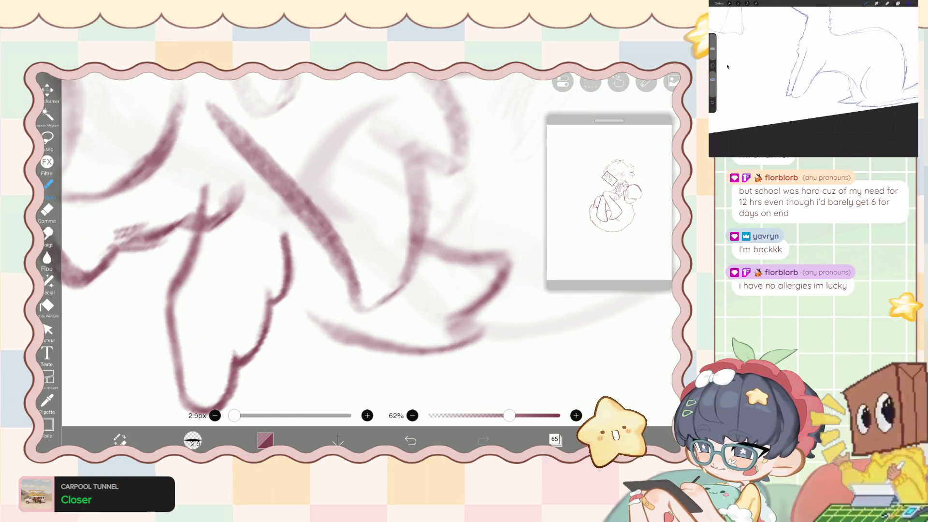
{"action": "scroll", "coordinate": [338, 217], "scroll_direction": "up", "scroll_amount": 1}
{"action": "left_click_drag", "start_coordinate": [225, 174], "coordinate": [258, 309]}
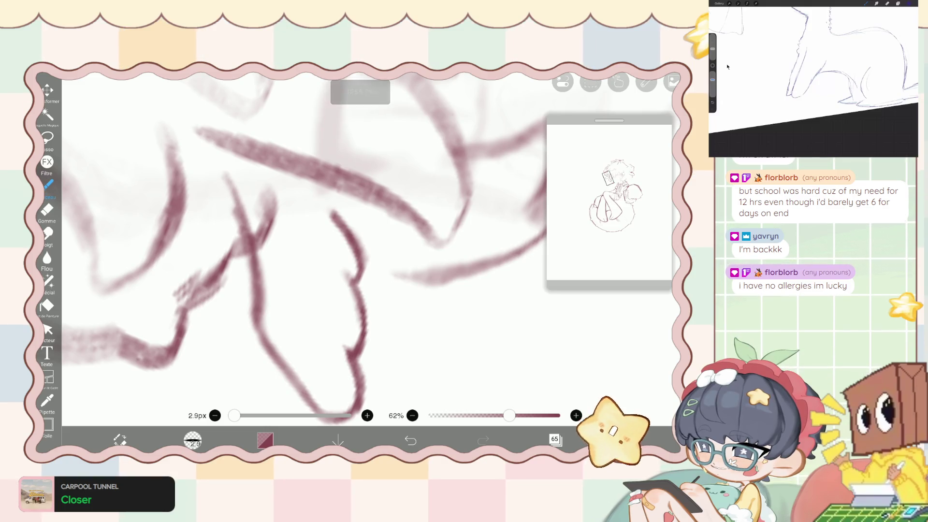
Erase parts of the new line and redraw the lower curved line darker.
{"action": "left_click", "coordinate": [47, 209]}
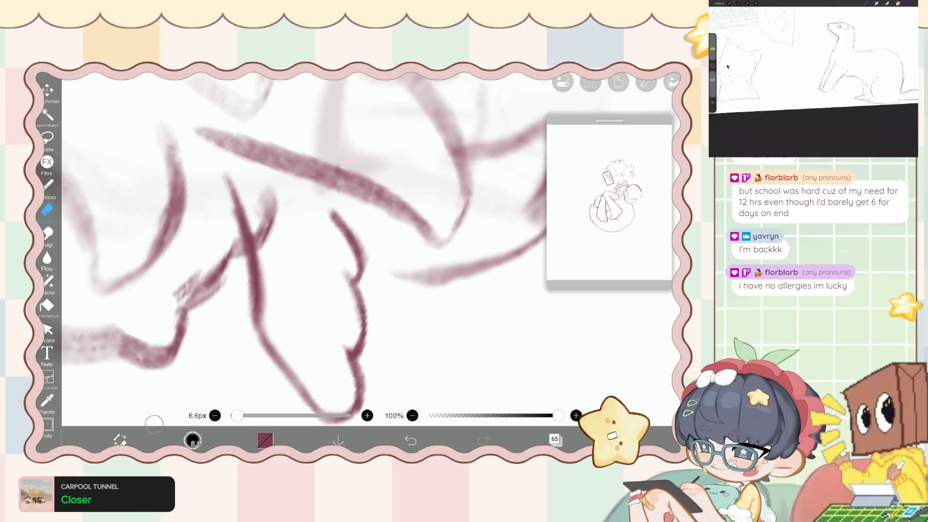
{"action": "mouse_move", "coordinate": [227, 203]}
{"action": "left_mouse_down"}
{"action": "mouse_move", "coordinate": [236, 275]}
{"action": "mouse_move", "coordinate": [265, 227]}
{"action": "left_mouse_up"}
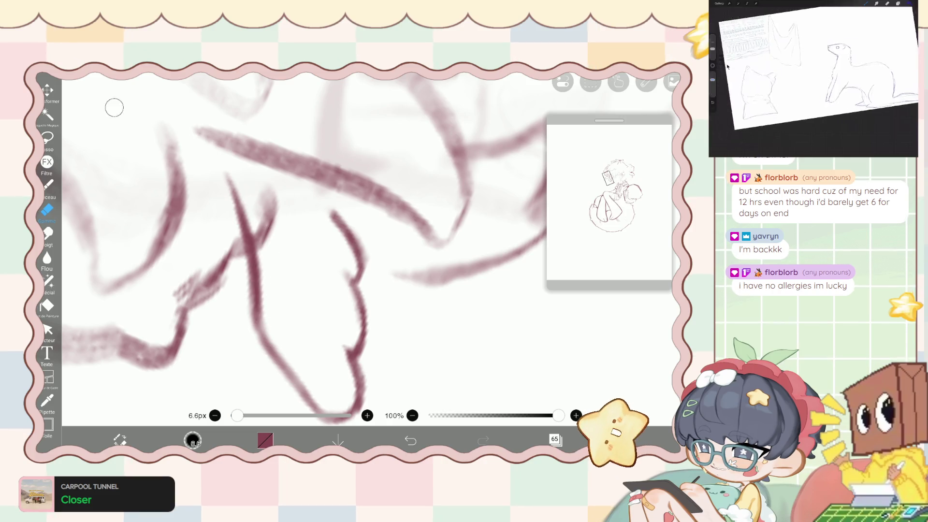
{"action": "scroll", "coordinate": [290, 218], "scroll_direction": "down", "scroll_amount": 2}
{"action": "left_click", "coordinate": [120, 440]}
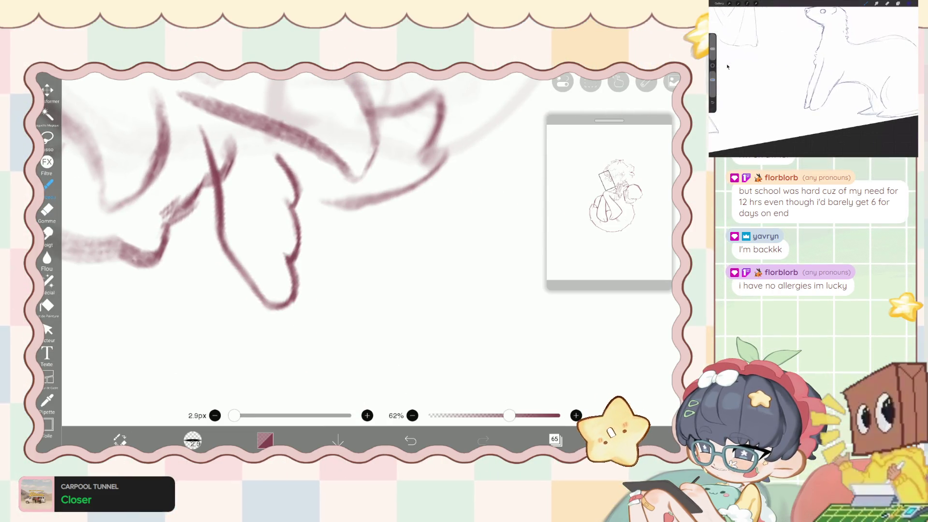
{"action": "scroll", "coordinate": [290, 203], "scroll_direction": "up", "scroll_amount": 2}
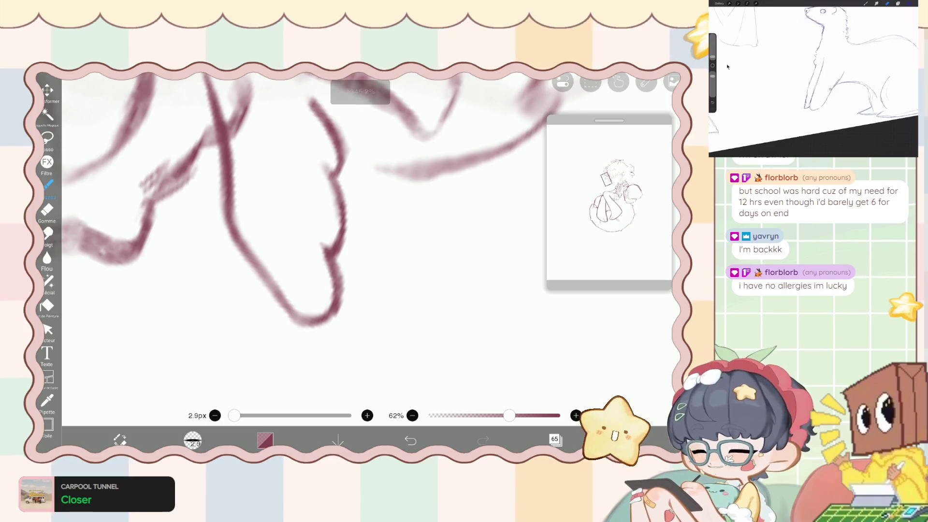
{"action": "left_click_drag", "start_coordinate": [232, 227], "coordinate": [305, 324]}
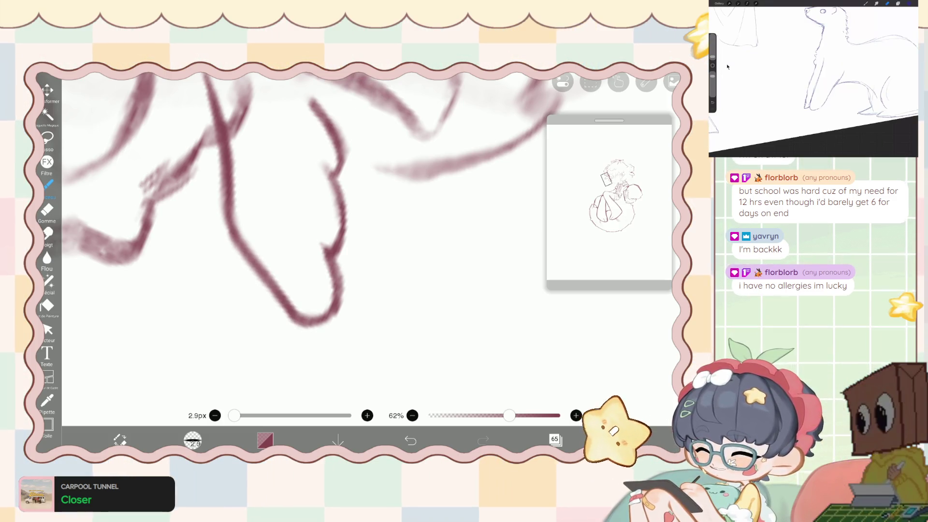
{"action": "scroll", "coordinate": [290, 203], "scroll_direction": "down", "scroll_amount": 2}
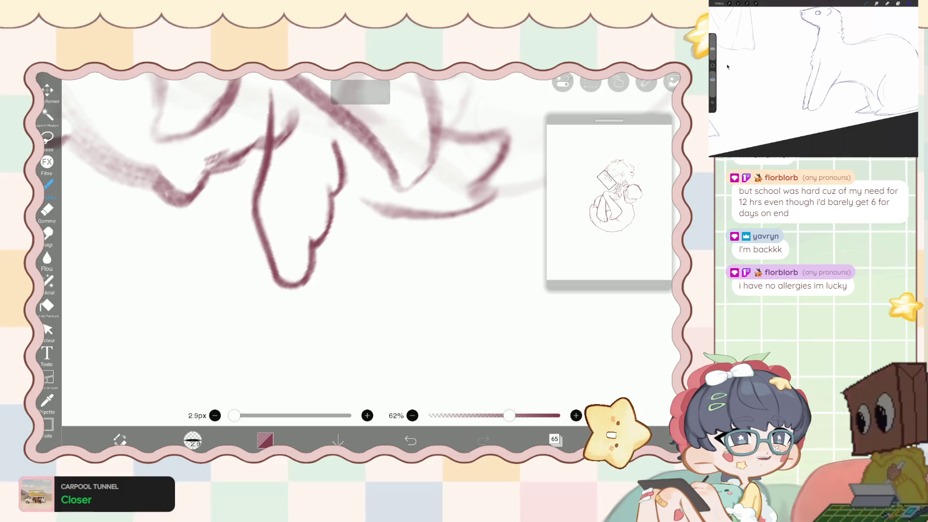
{"action": "scroll", "coordinate": [304, 203], "scroll_direction": "up", "scroll_amount": 1}
{"action": "scroll", "coordinate": [339, 242], "scroll_direction": "down", "scroll_amount": 5}
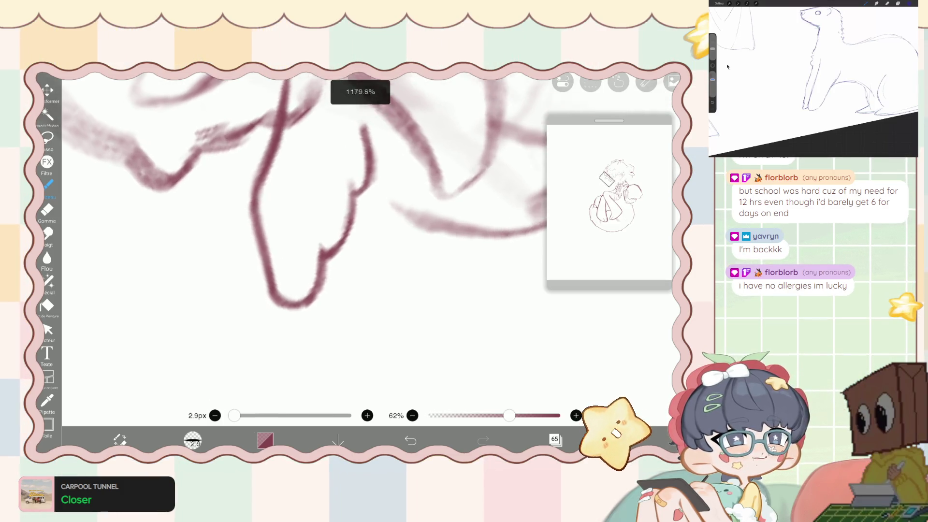
{"action": "scroll", "coordinate": [338, 241], "scroll_direction": "up", "scroll_amount": 5}
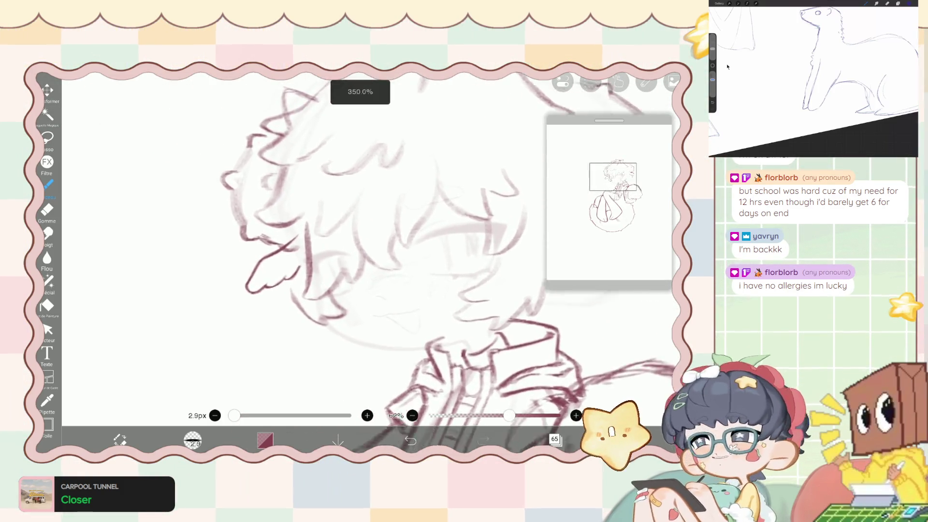
Liquify the left tuft strokes and the line around the left ear.
{"action": "left_click", "coordinate": [47, 281]}
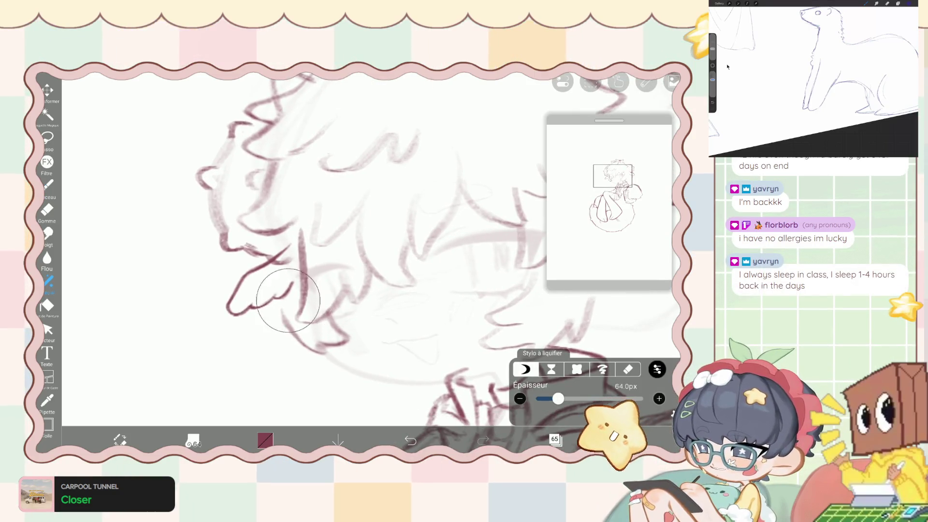
{"action": "mouse_move", "coordinate": [287, 305]}
{"action": "left_mouse_down"}
{"action": "mouse_move", "coordinate": [275, 320]}
{"action": "mouse_move", "coordinate": [305, 294]}
{"action": "left_mouse_up"}
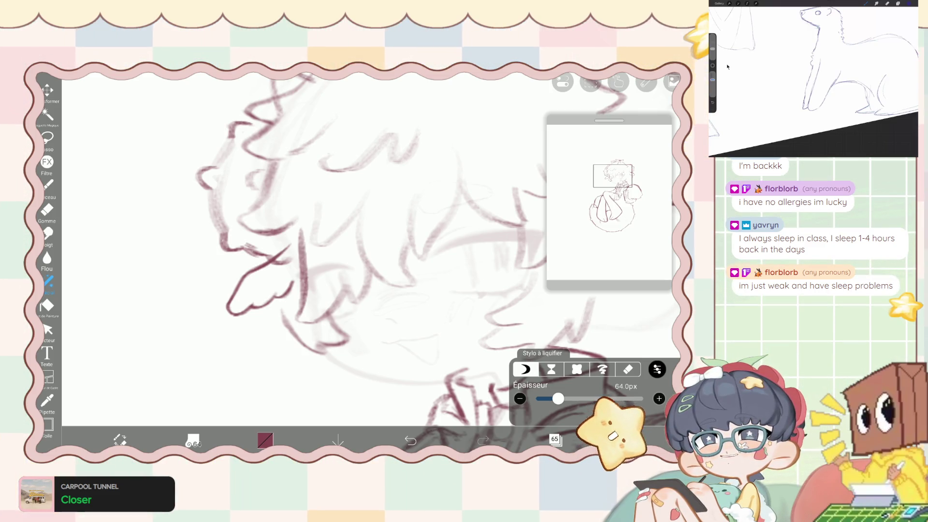
{"action": "scroll", "coordinate": [338, 252], "scroll_direction": "down", "scroll_amount": 5}
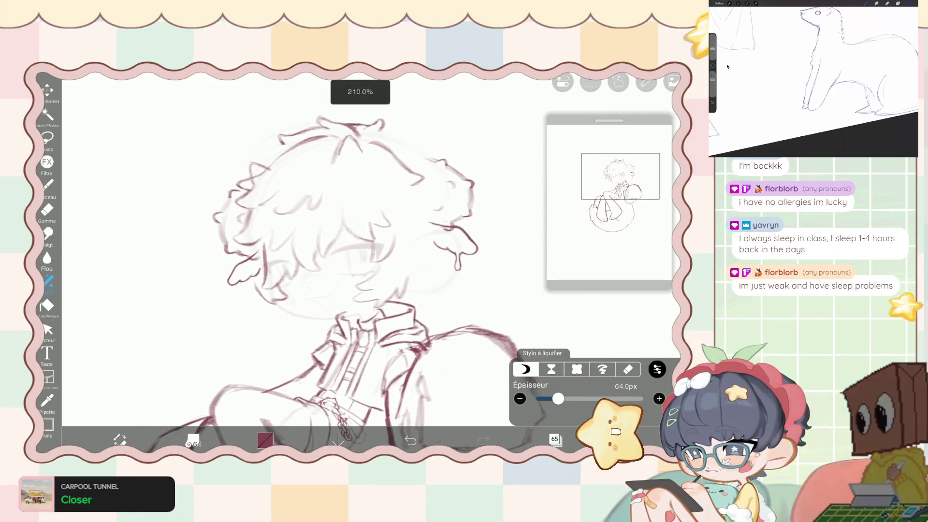
{"action": "mouse_move", "coordinate": [300, 317]}
{"action": "left_mouse_down"}
{"action": "mouse_move", "coordinate": [225, 270]}
{"action": "mouse_move", "coordinate": [247, 285]}
{"action": "left_mouse_up"}
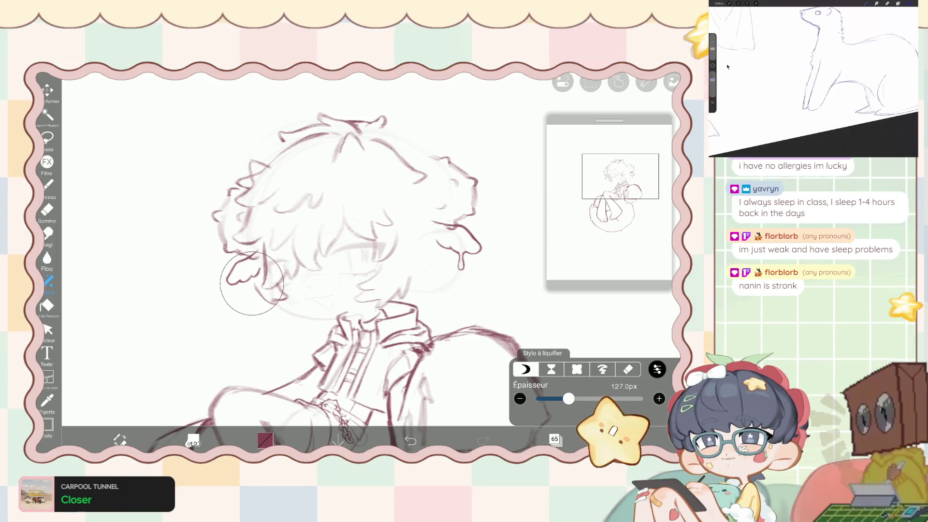
{"action": "scroll", "coordinate": [309, 290], "scroll_direction": "up", "scroll_amount": 3}
{"action": "scroll", "coordinate": [309, 261], "scroll_direction": "down", "scroll_amount": 2}
At 63px push the left ear outline, then at 163px reshape lines over the face.
{"action": "left_click_drag", "start_coordinate": [569, 399], "coordinate": [558, 398]}
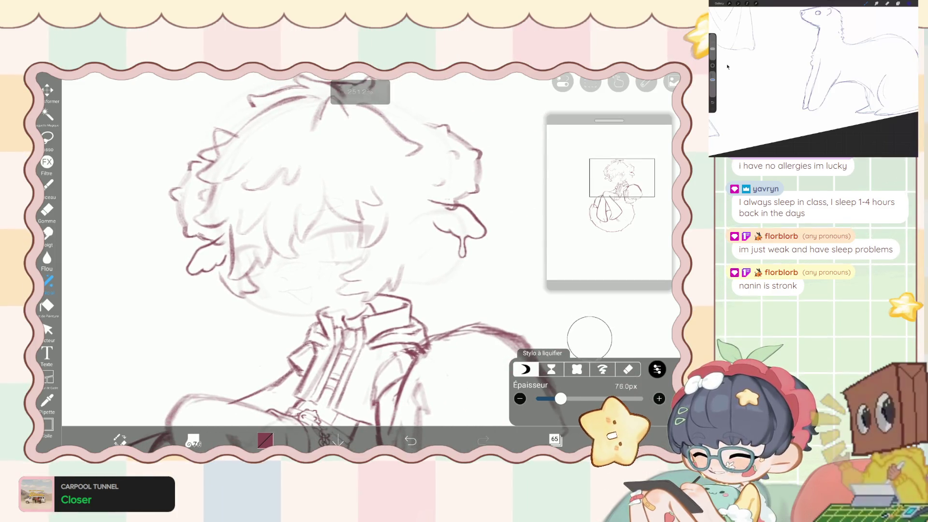
{"action": "mouse_move", "coordinate": [178, 261]}
{"action": "left_mouse_down"}
{"action": "mouse_move", "coordinate": [190, 276]}
{"action": "mouse_move", "coordinate": [231, 280]}
{"action": "left_mouse_up"}
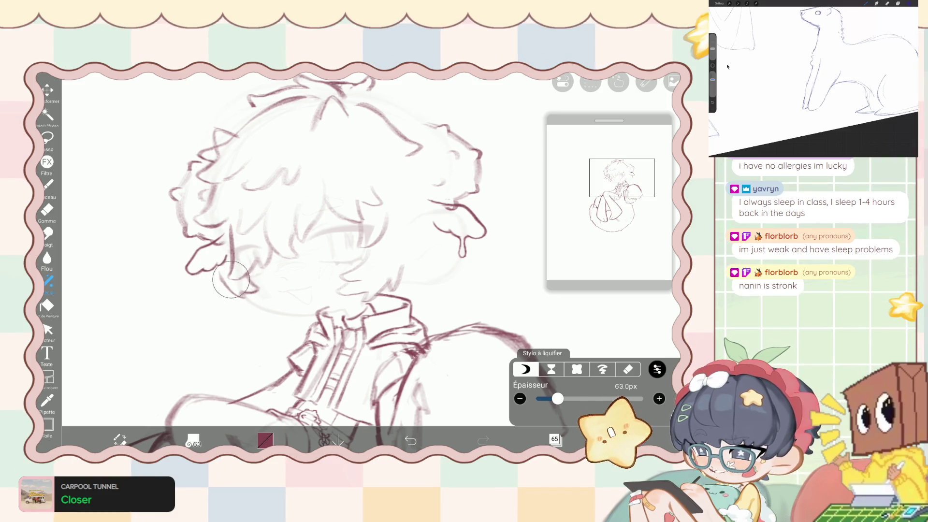
{"action": "left_click_drag", "start_coordinate": [567, 398], "coordinate": [574, 398]}
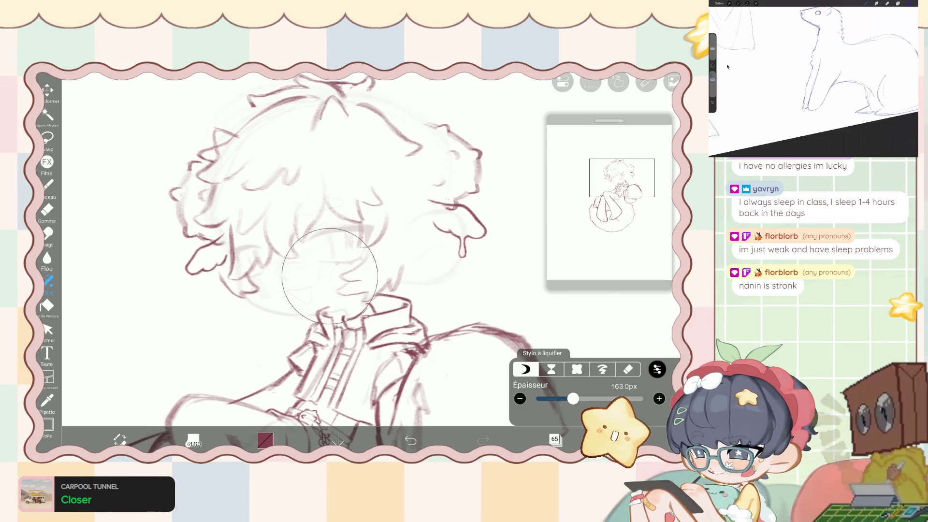
{"action": "scroll", "coordinate": [338, 251], "scroll_direction": "down", "scroll_amount": 2}
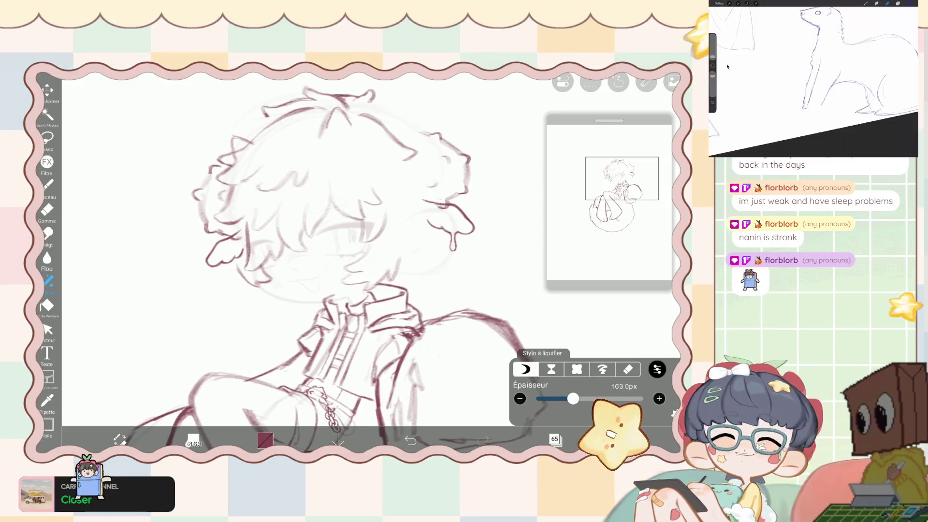
{"action": "scroll", "coordinate": [339, 241], "scroll_direction": "up", "scroll_amount": 3}
{"action": "left_click_drag", "start_coordinate": [273, 238], "coordinate": [257, 266]}
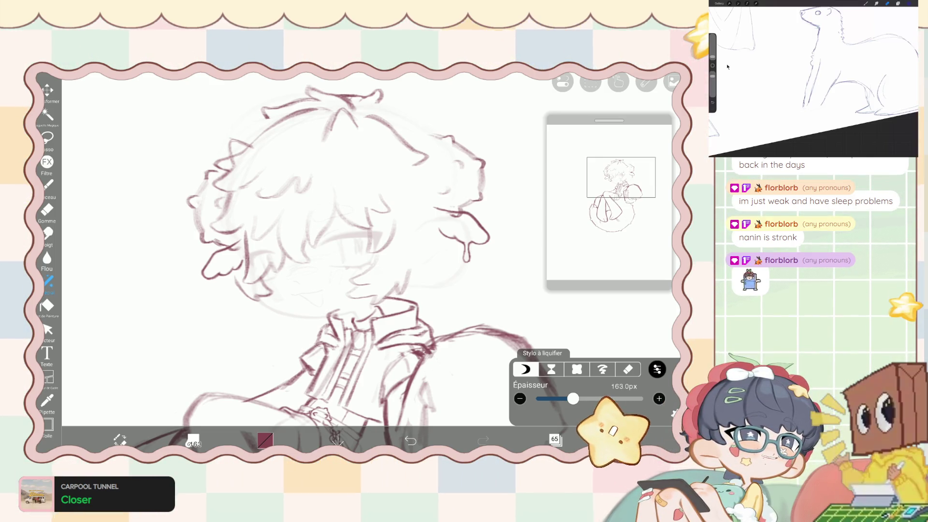
Raise the liquify force to 88% and the width to 190px.
{"action": "left_click", "coordinate": [657, 369]}
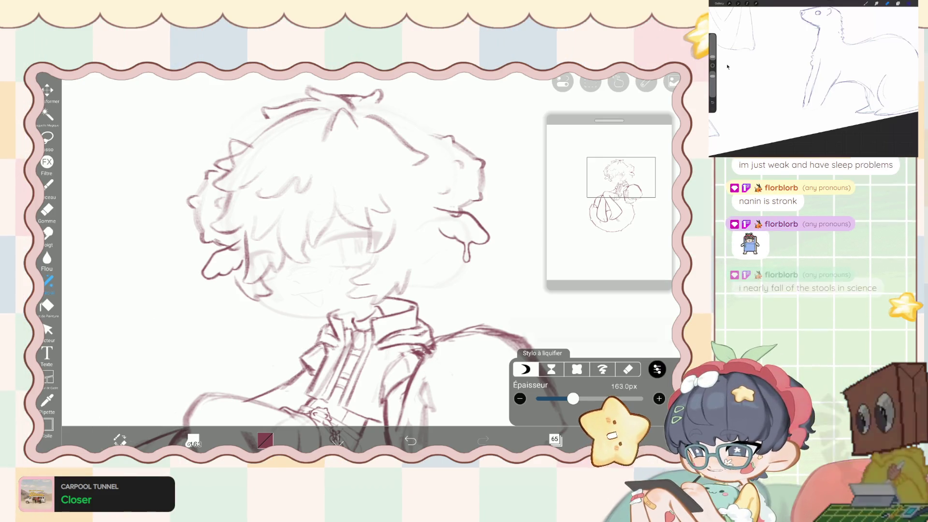
{"action": "left_click_drag", "start_coordinate": [538, 341], "coordinate": [657, 340]}
{"action": "left_click", "coordinate": [657, 369]}
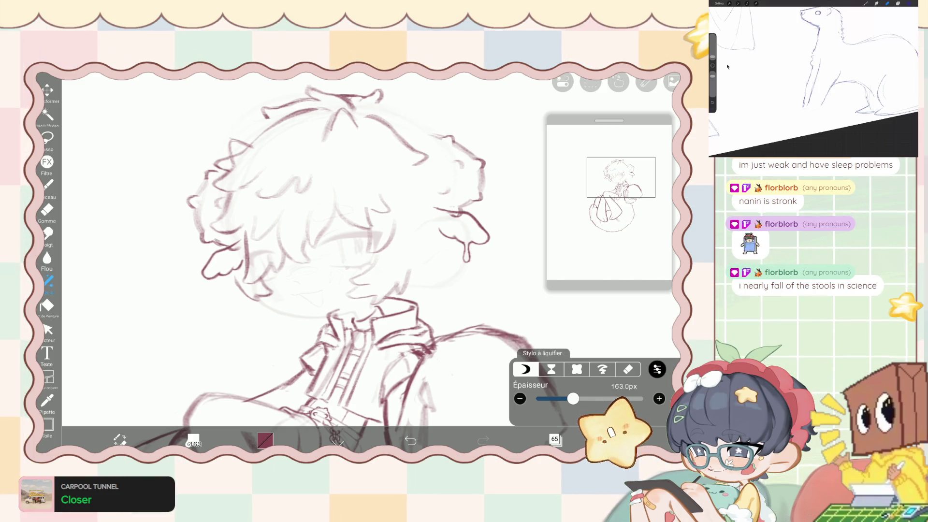
{"action": "left_click_drag", "start_coordinate": [572, 398], "coordinate": [576, 398]}
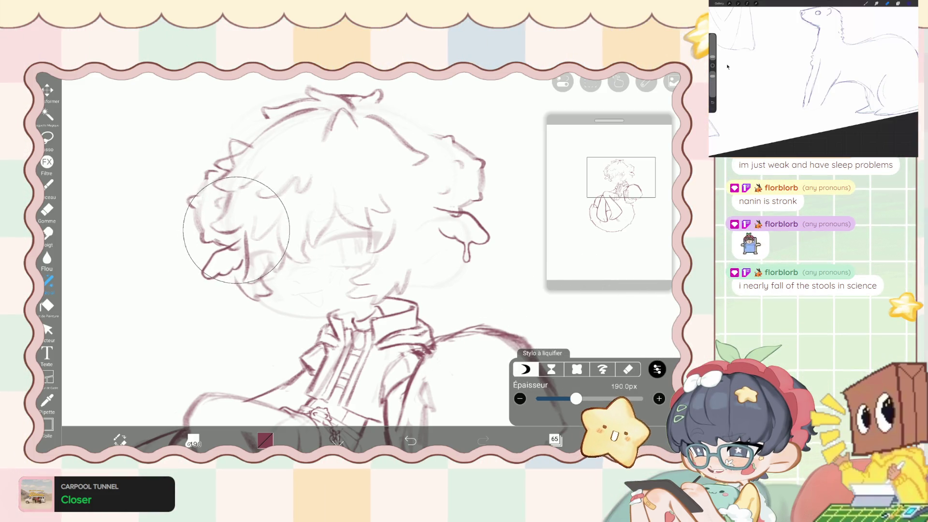
{"action": "left_click", "coordinate": [49, 184]}
Draw a small rounded loop at the tip of the left hair tuft.
{"action": "scroll", "coordinate": [360, 242], "scroll_direction": "up", "scroll_amount": 2}
{"action": "scroll", "coordinate": [360, 232], "scroll_direction": "up", "scroll_amount": 2}
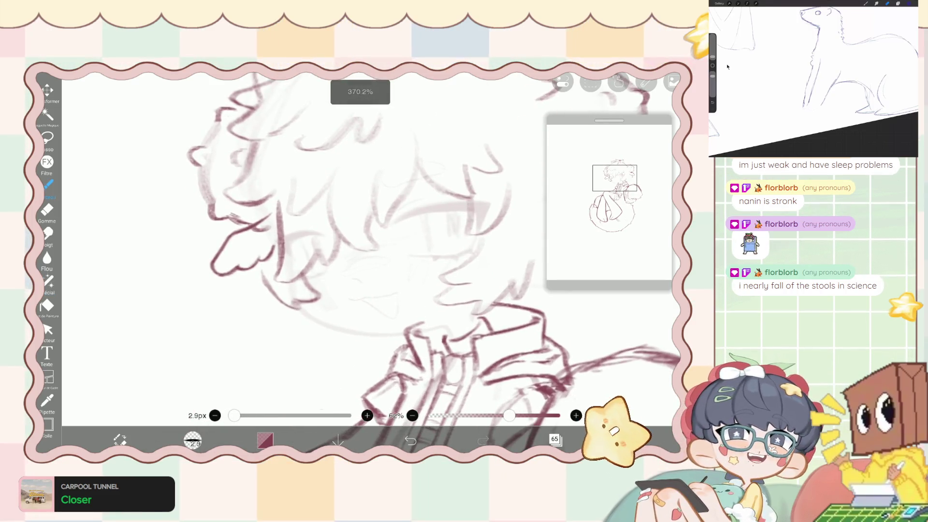
{"action": "scroll", "coordinate": [360, 232], "scroll_direction": "up", "scroll_amount": 2}
{"action": "scroll", "coordinate": [360, 232], "scroll_direction": "up", "scroll_amount": 2}
{"action": "scroll", "coordinate": [360, 232], "scroll_direction": "up", "scroll_amount": 2}
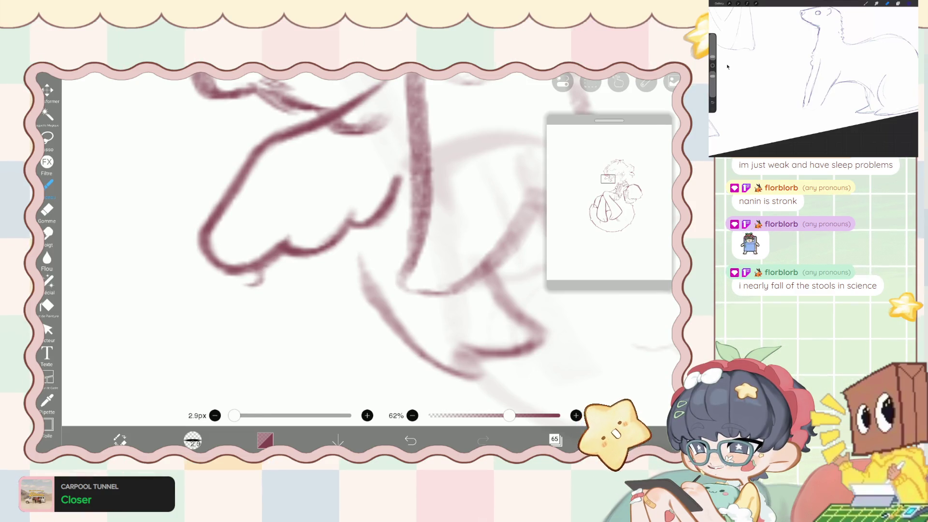
{"action": "left_click_drag", "start_coordinate": [239, 280], "coordinate": [258, 276]}
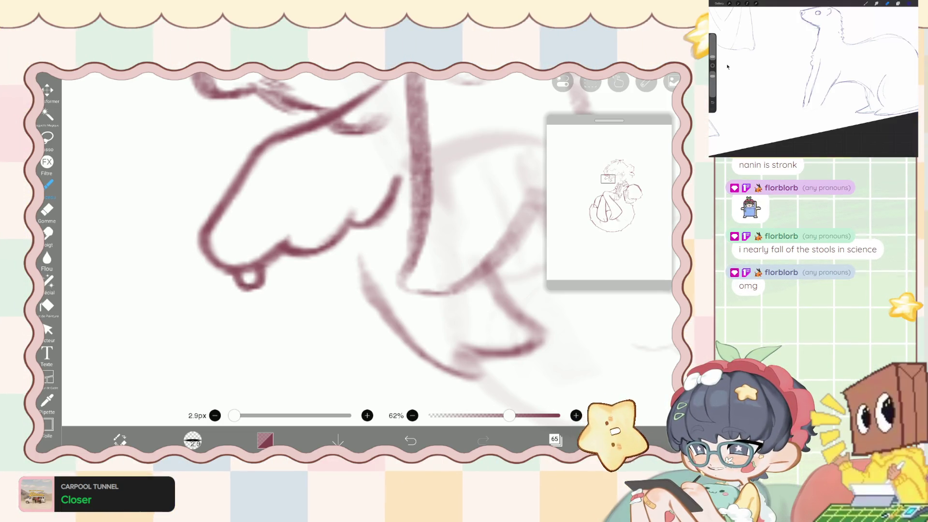
Erase the excess part of the loop with the Gomme and zoom out to check the tuft.
{"action": "left_click", "coordinate": [47, 210]}
{"action": "mouse_move", "coordinate": [249, 261]}
{"action": "left_mouse_down"}
{"action": "mouse_move", "coordinate": [259, 289]}
{"action": "mouse_move", "coordinate": [275, 266]}
{"action": "left_mouse_up"}
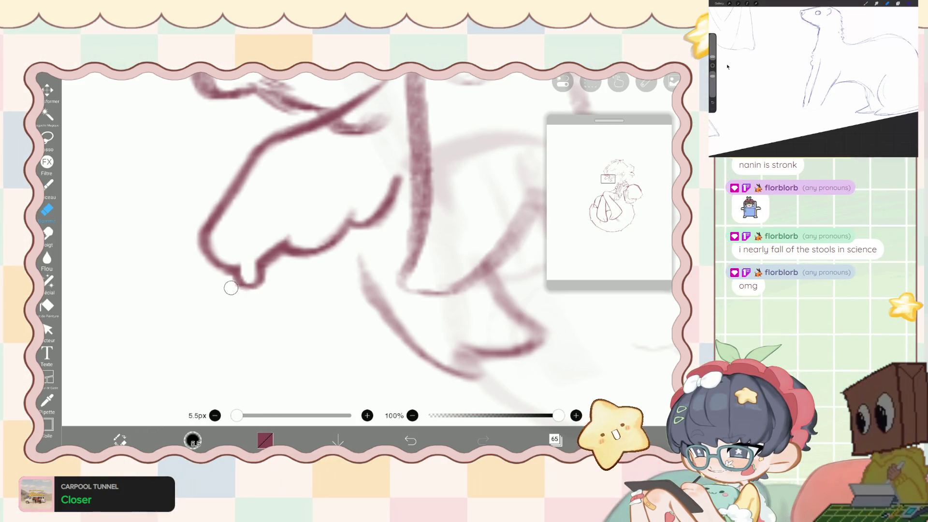
{"action": "scroll", "coordinate": [367, 251], "scroll_direction": "down", "scroll_amount": 3}
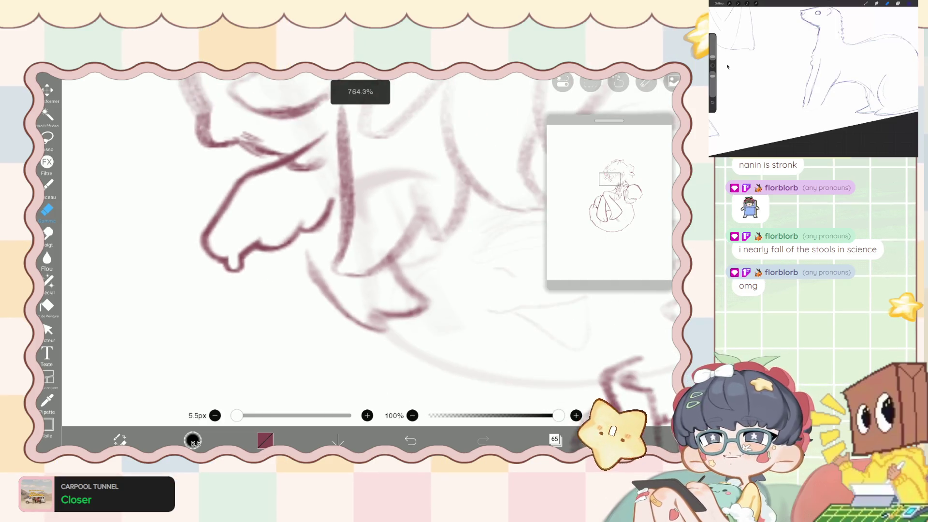
{"action": "scroll", "coordinate": [367, 251], "scroll_direction": "down", "scroll_amount": 3}
{"action": "scroll", "coordinate": [368, 251], "scroll_direction": "down", "scroll_amount": 3}
{"action": "scroll", "coordinate": [368, 251], "scroll_direction": "down", "scroll_amount": 2}
{"action": "scroll", "coordinate": [367, 251], "scroll_direction": "up", "scroll_amount": 2}
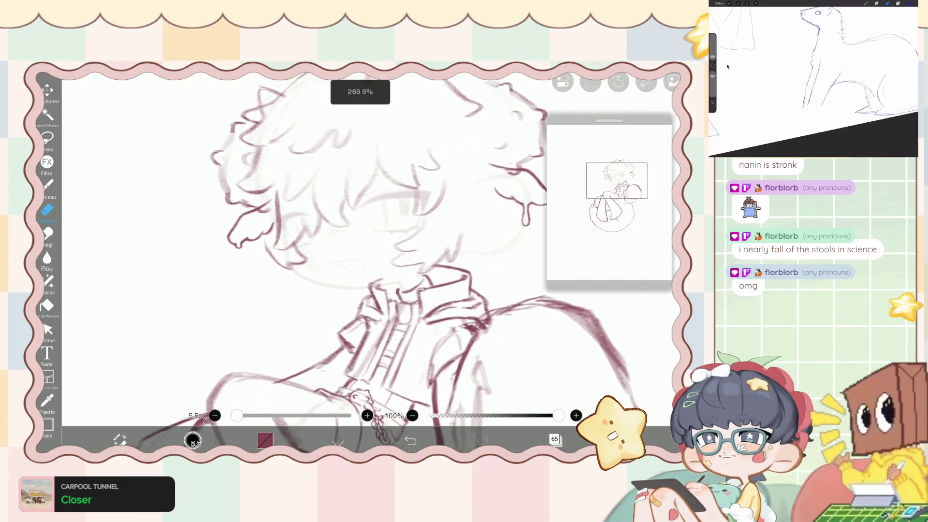
{"action": "scroll", "coordinate": [367, 251], "scroll_direction": "up", "scroll_amount": 1}
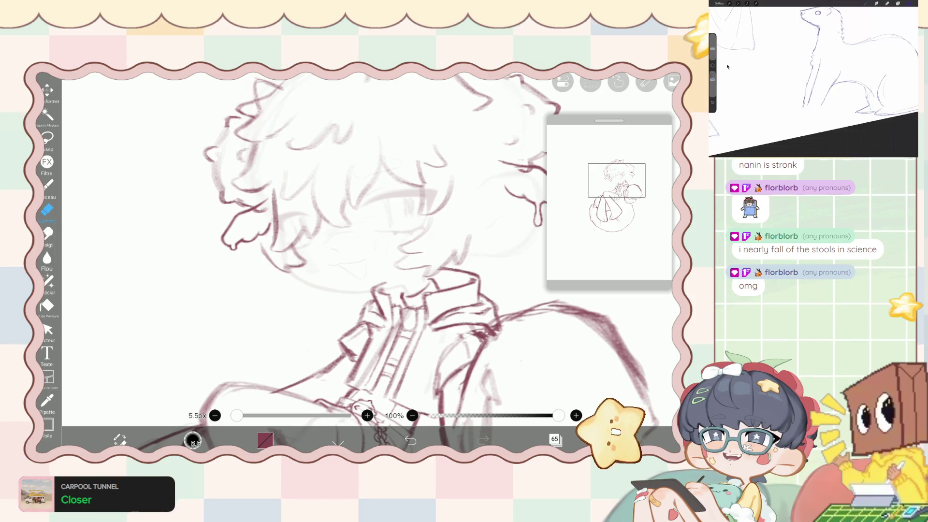
{"action": "scroll", "coordinate": [368, 251], "scroll_direction": "up", "scroll_amount": 2}
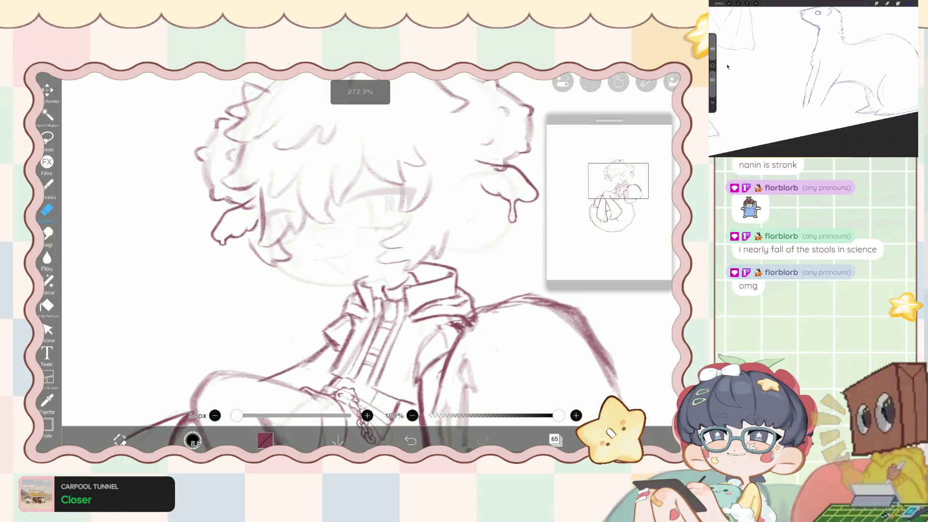
{"action": "scroll", "coordinate": [367, 251], "scroll_direction": "up", "scroll_amount": 1}
{"action": "scroll", "coordinate": [368, 251], "scroll_direction": "up", "scroll_amount": 1}
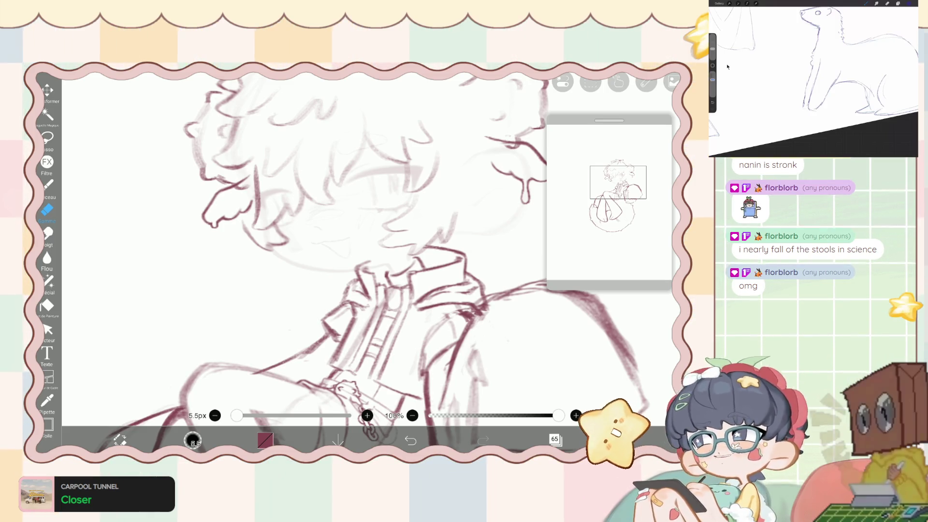
{"action": "scroll", "coordinate": [213, 179], "scroll_direction": "up", "scroll_amount": 2}
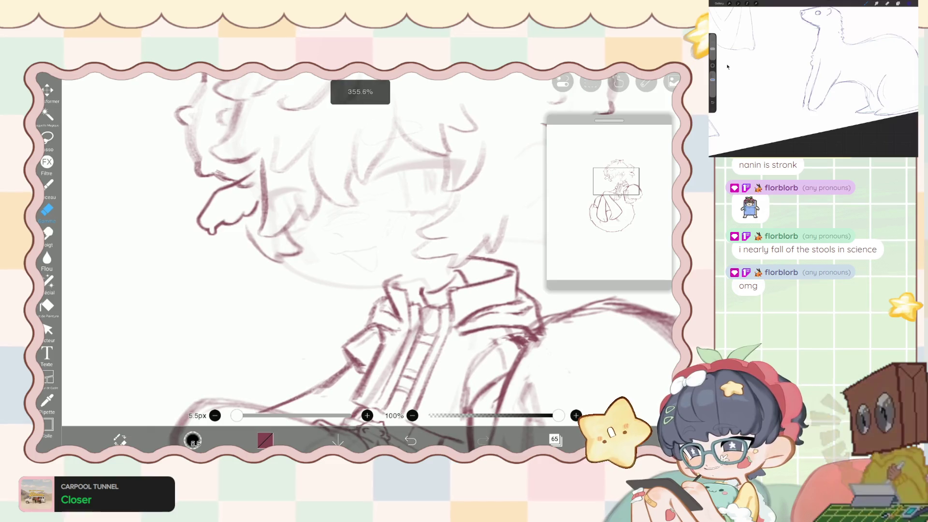
{"action": "scroll", "coordinate": [187, 318], "scroll_direction": "up", "scroll_amount": 1}
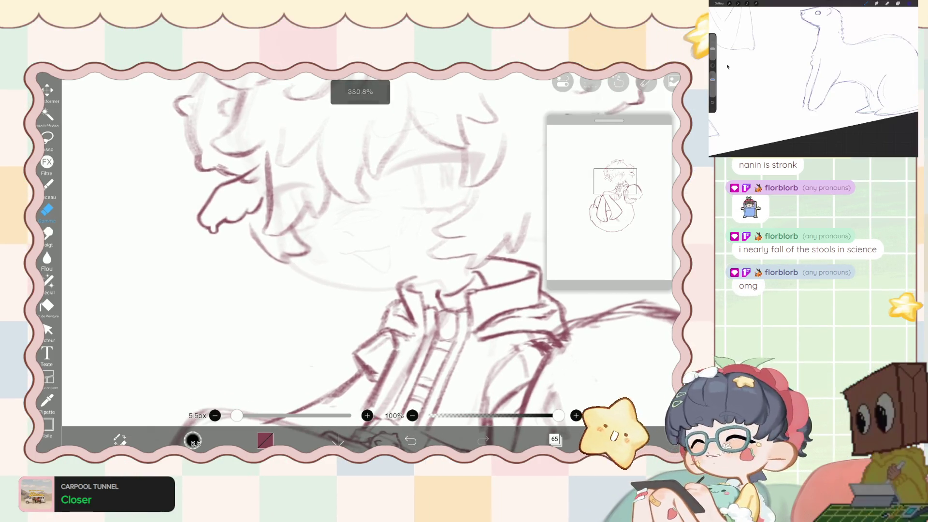
{"action": "scroll", "coordinate": [188, 318], "scroll_direction": "up", "scroll_amount": 1}
{"action": "scroll", "coordinate": [187, 242], "scroll_direction": "up", "scroll_amount": 1}
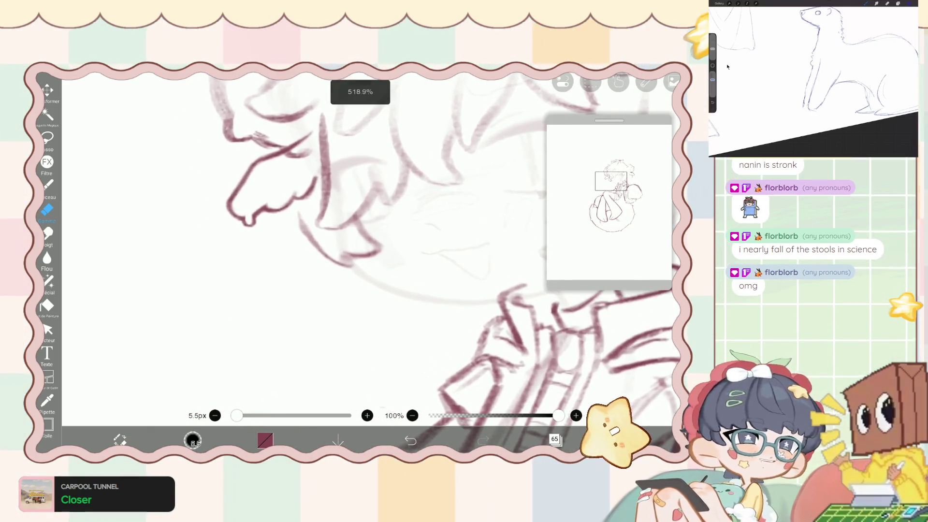
{"action": "scroll", "coordinate": [188, 242], "scroll_direction": "up", "scroll_amount": 1}
{"action": "left_click", "coordinate": [48, 281]}
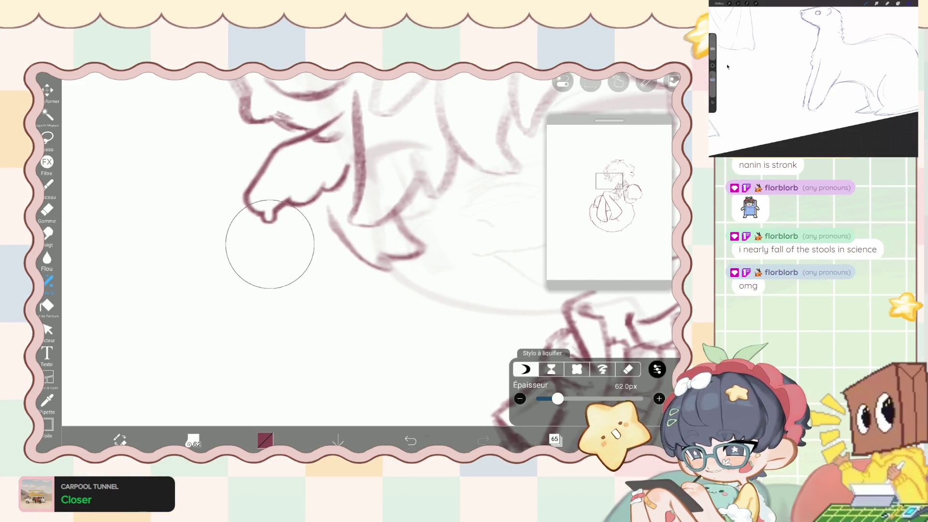
Return to the Pinceau brush, then choose the Lasso tool for a freehand selection.
{"action": "scroll", "coordinate": [275, 242], "scroll_direction": "down", "scroll_amount": 2}
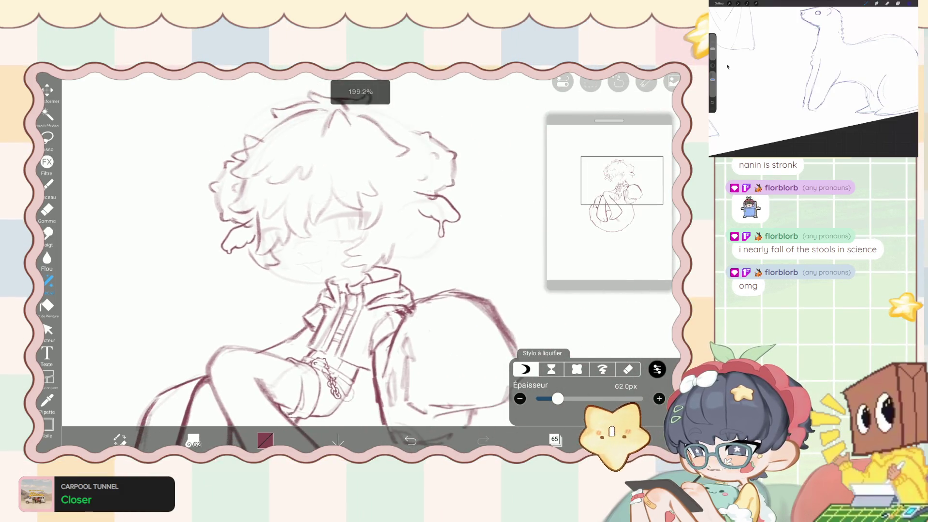
{"action": "scroll", "coordinate": [305, 241], "scroll_direction": "down", "scroll_amount": 2}
{"action": "left_click", "coordinate": [48, 183]}
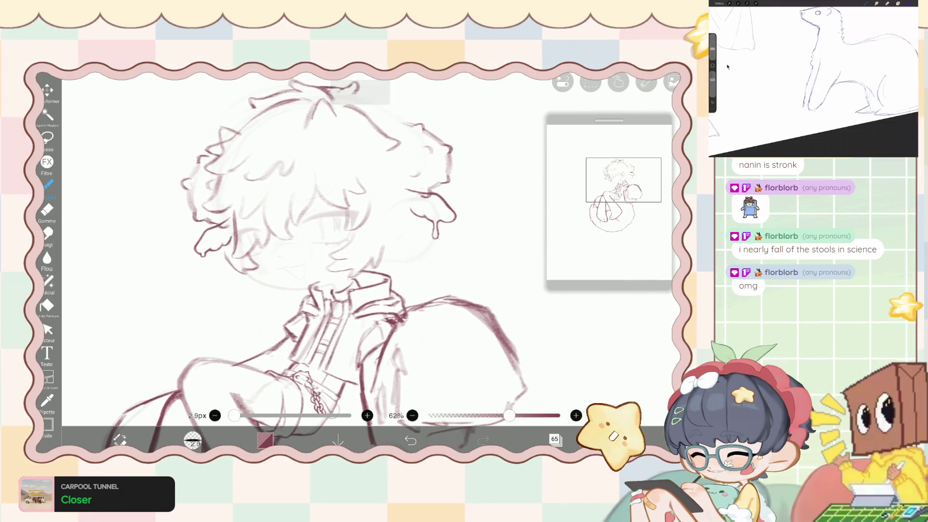
{"action": "left_click", "coordinate": [47, 138]}
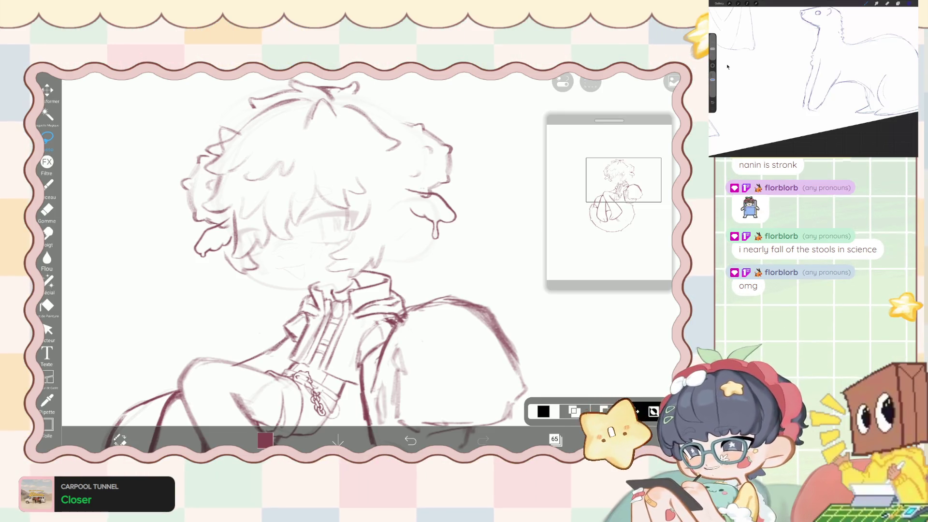
Lasso the left hair tuft, move and slightly enlarge it with Transformer, then show the layers.
{"action": "left_click_drag", "start_coordinate": [166, 225], "coordinate": [217, 230]}
{"action": "left_click", "coordinate": [47, 89]}
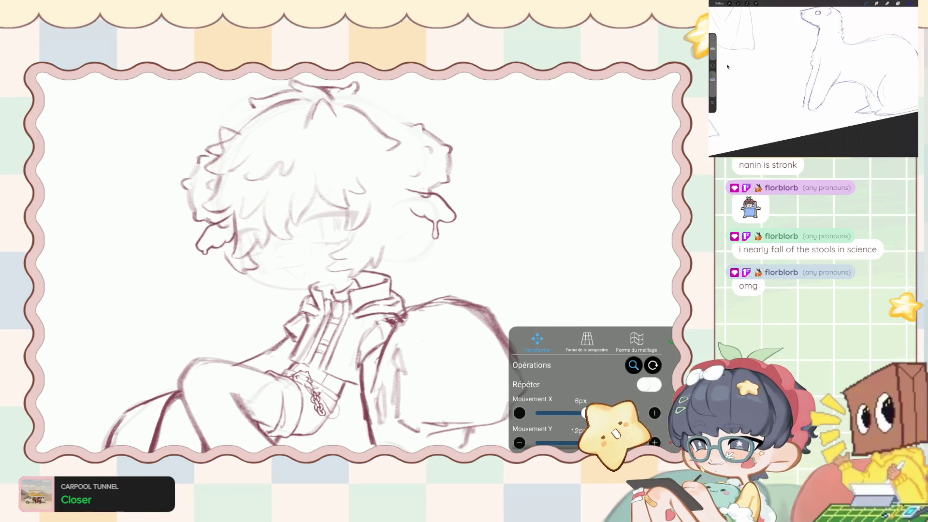
{"action": "left_click", "coordinate": [670, 343]}
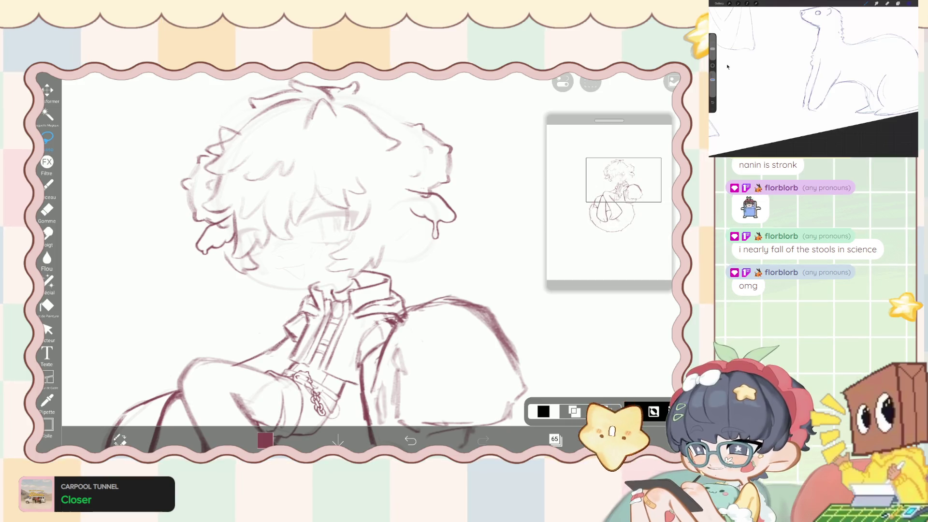
{"action": "left_click", "coordinate": [47, 184]}
{"action": "left_click", "coordinate": [555, 439]}
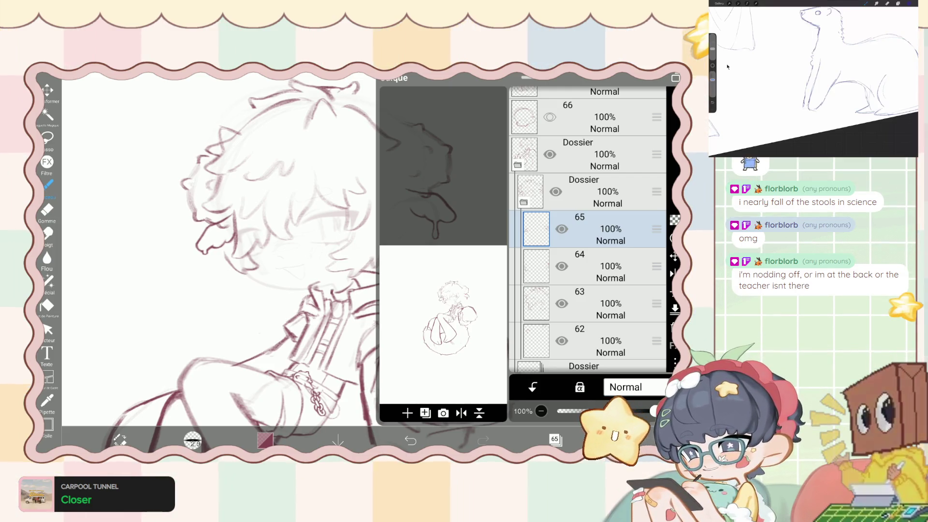
Collapse layers 62–65 into a folder, check the canvas, and reopen the layer list.
{"action": "left_click", "coordinate": [590, 228]}
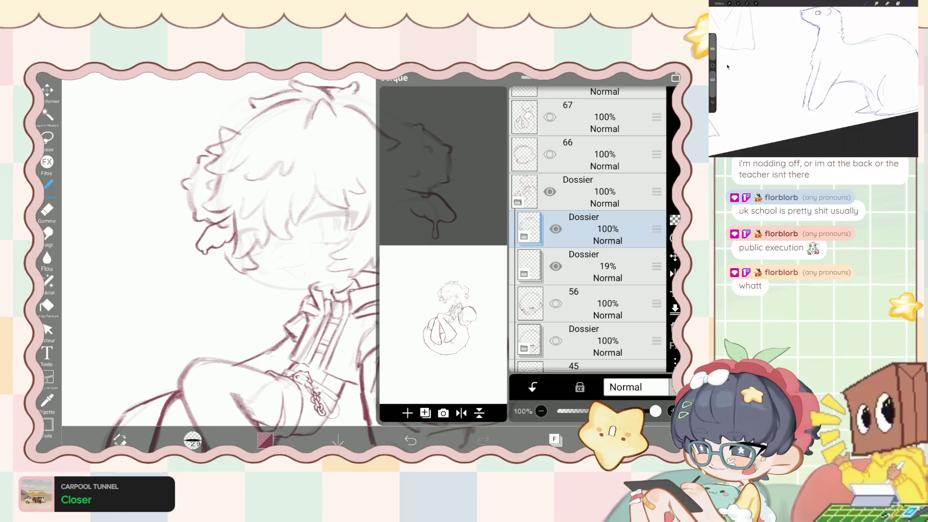
{"action": "left_click", "coordinate": [555, 439]}
{"action": "scroll", "coordinate": [338, 242], "scroll_direction": "down", "scroll_amount": 3}
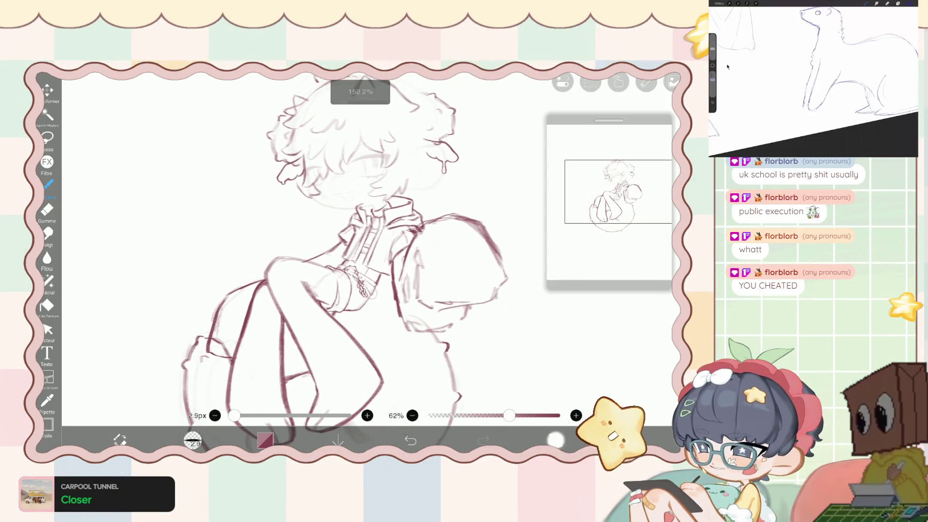
{"action": "left_click", "coordinate": [555, 439]}
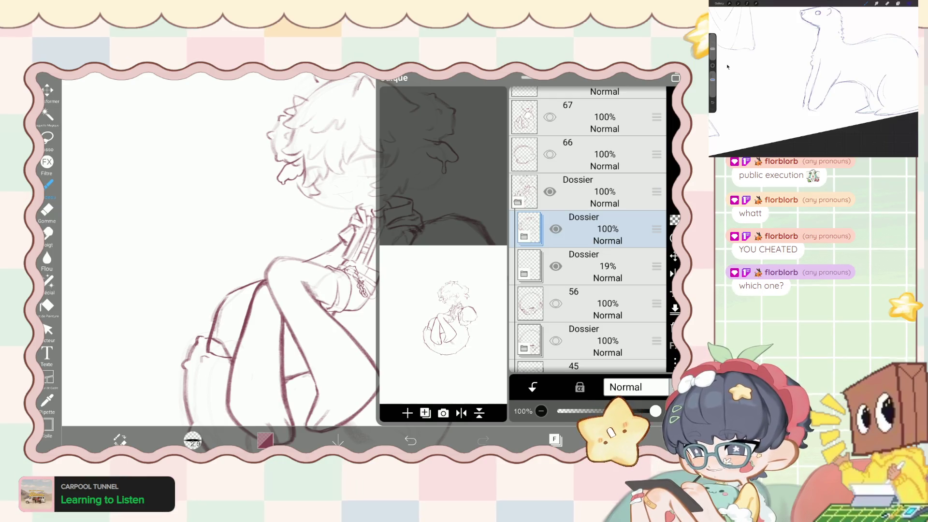
Hide the Dossier folder holding the head sketch.
{"action": "scroll", "coordinate": [588, 230], "scroll_direction": "down", "scroll_amount": 2}
{"action": "scroll", "coordinate": [588, 230], "scroll_direction": "up", "scroll_amount": 3}
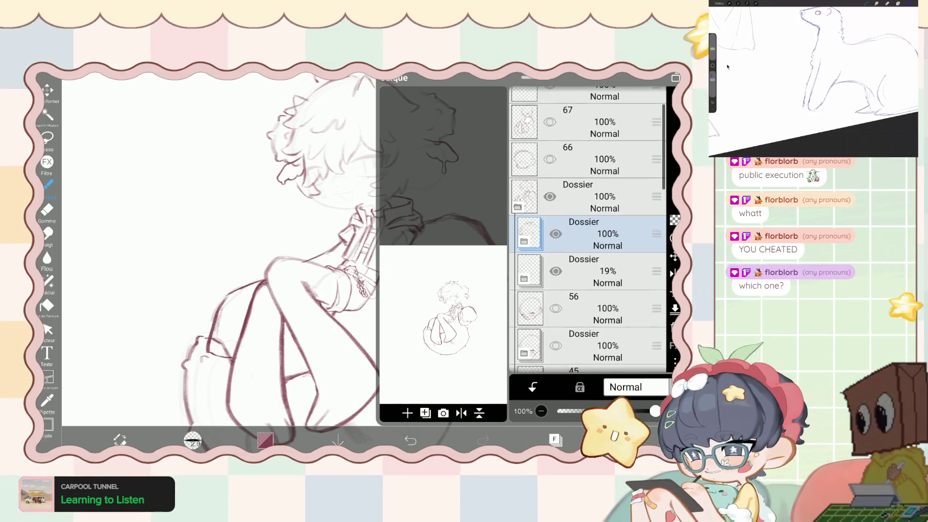
{"action": "left_click", "coordinate": [556, 236]}
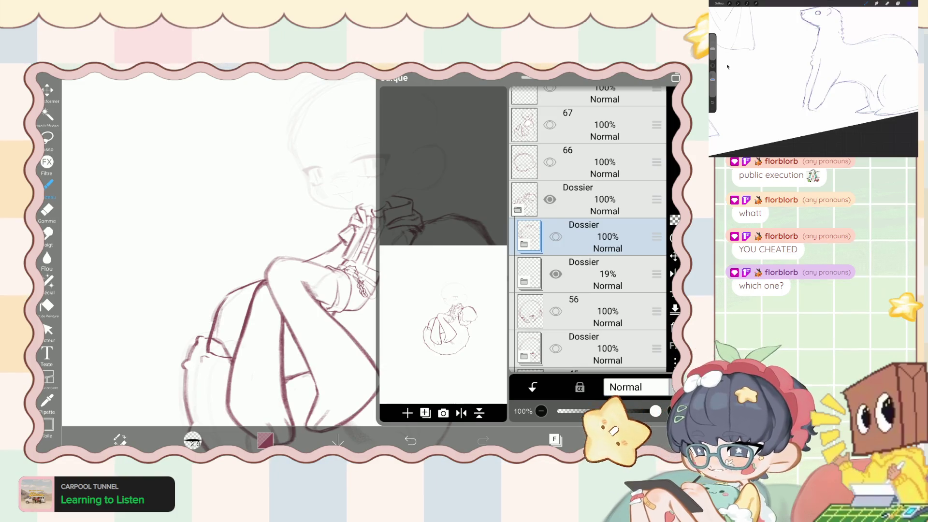
{"action": "scroll", "coordinate": [587, 230], "scroll_direction": "down", "scroll_amount": 3}
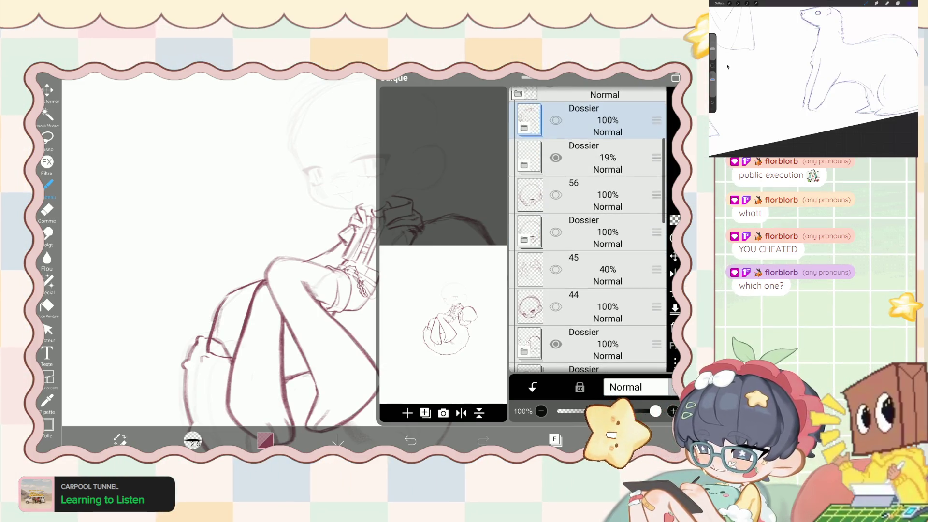
{"action": "scroll", "coordinate": [588, 230], "scroll_direction": "down", "scroll_amount": 1}
{"action": "scroll", "coordinate": [588, 230], "scroll_direction": "down", "scroll_amount": 2}
Select the next folder down, then undo and redo the visibility change.
{"action": "left_click", "coordinate": [588, 249]}
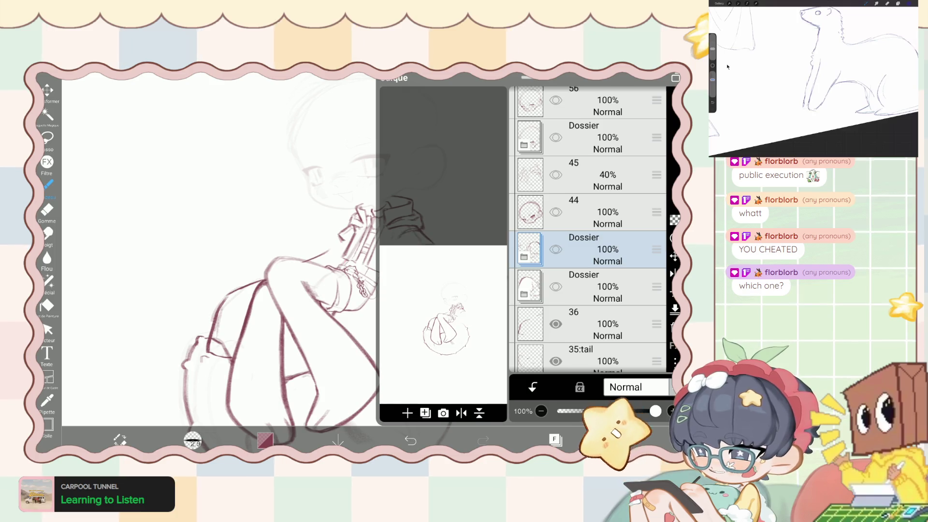
{"action": "scroll", "coordinate": [588, 230], "scroll_direction": "down", "scroll_amount": 4}
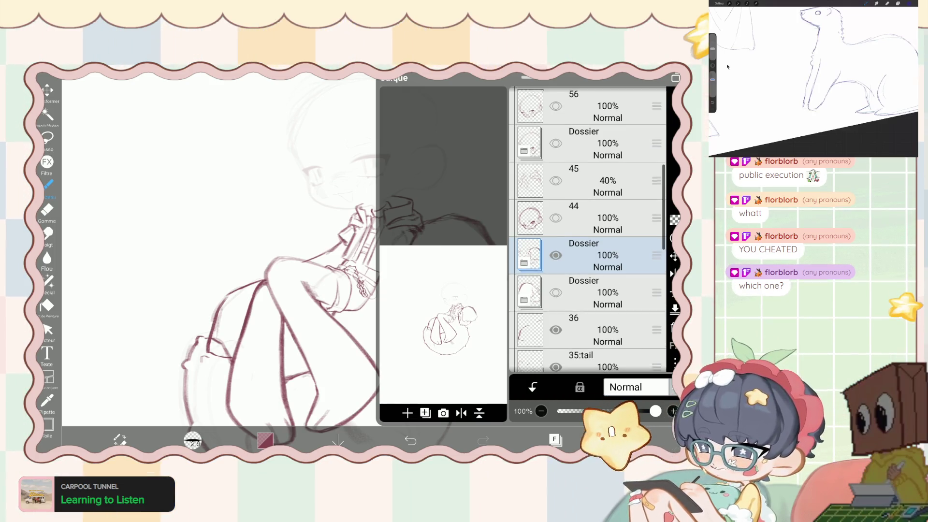
{"action": "scroll", "coordinate": [587, 230], "scroll_direction": "up", "scroll_amount": 3}
{"action": "scroll", "coordinate": [588, 229], "scroll_direction": "down", "scroll_amount": 4}
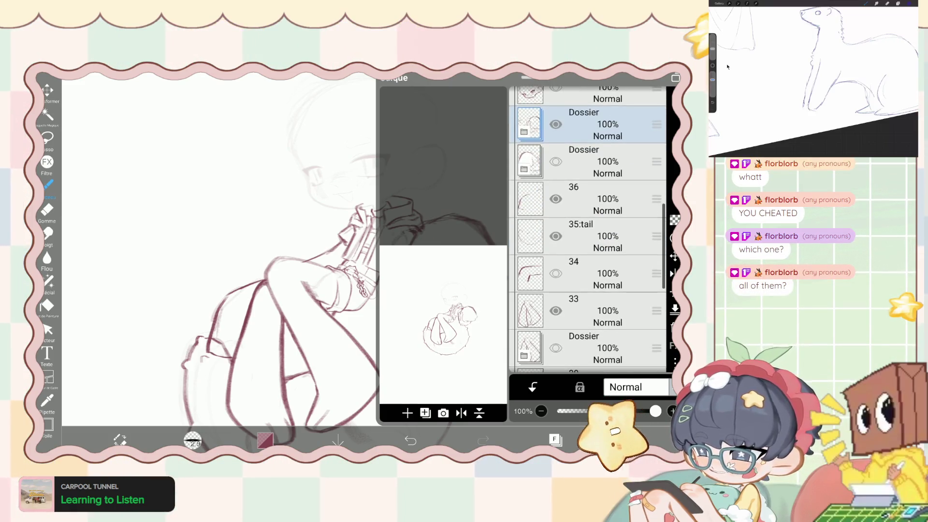
{"action": "scroll", "coordinate": [588, 230], "scroll_direction": "down", "scroll_amount": 2}
{"action": "scroll", "coordinate": [588, 229], "scroll_direction": "down", "scroll_amount": 5}
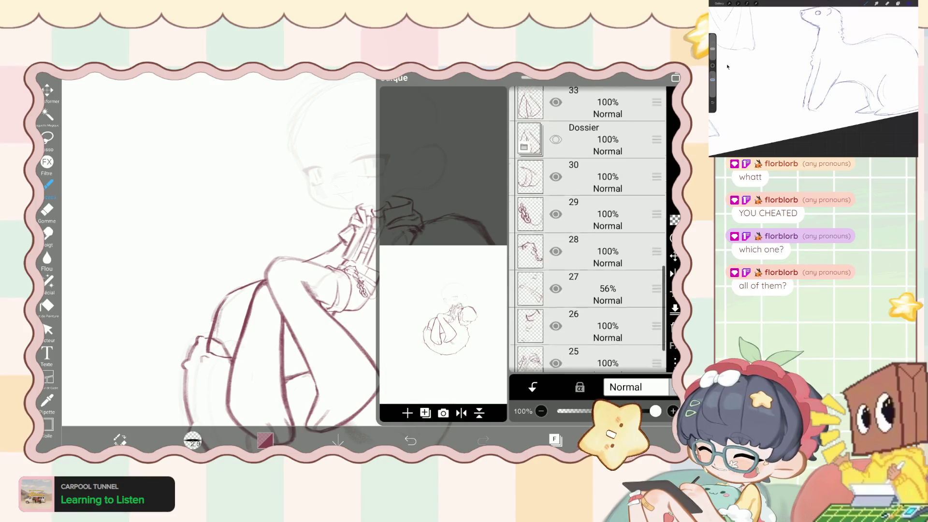
{"action": "scroll", "coordinate": [587, 229], "scroll_direction": "up", "scroll_amount": 5}
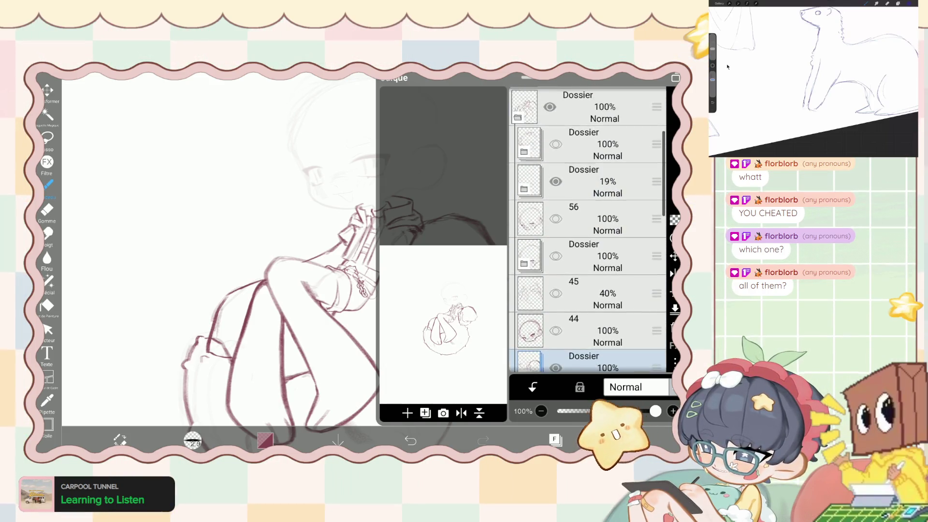
{"action": "key", "text": "ctrl+z"}
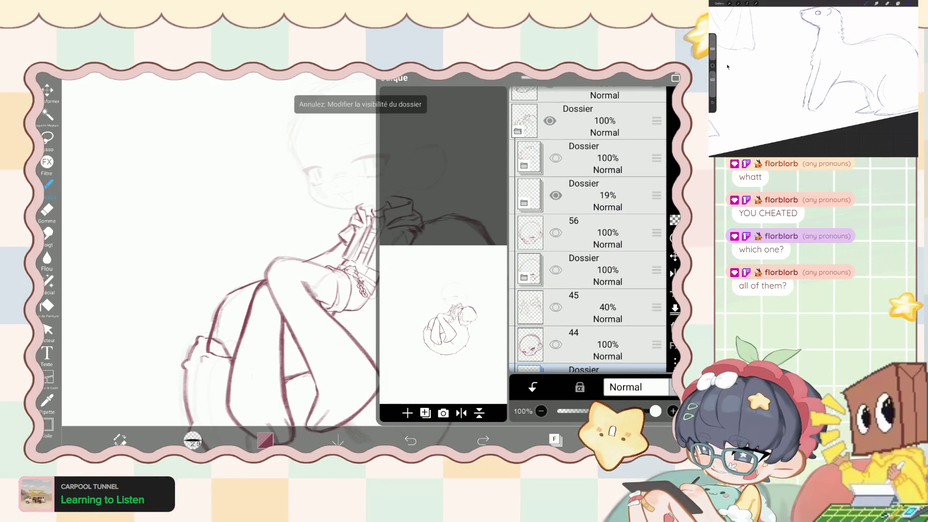
{"action": "scroll", "coordinate": [587, 230], "scroll_direction": "down", "scroll_amount": 3}
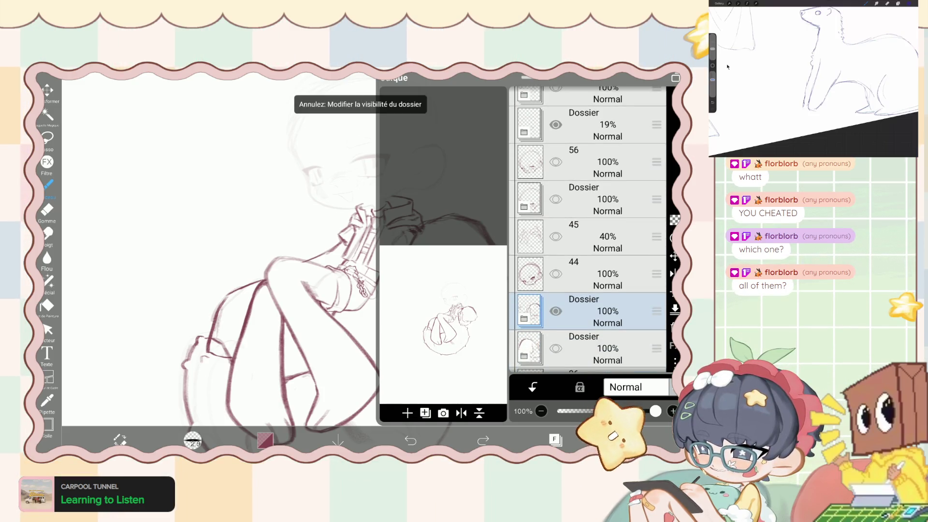
{"action": "key", "text": "ctrl+y"}
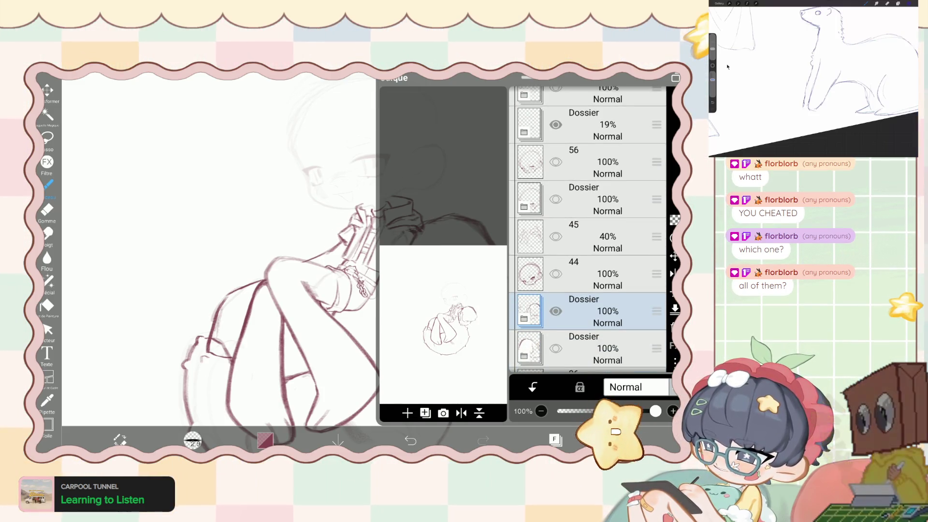
Select layer 56 and bring up the options for adding a folder or layer.
{"action": "scroll", "coordinate": [587, 230], "scroll_direction": "down", "scroll_amount": 1}
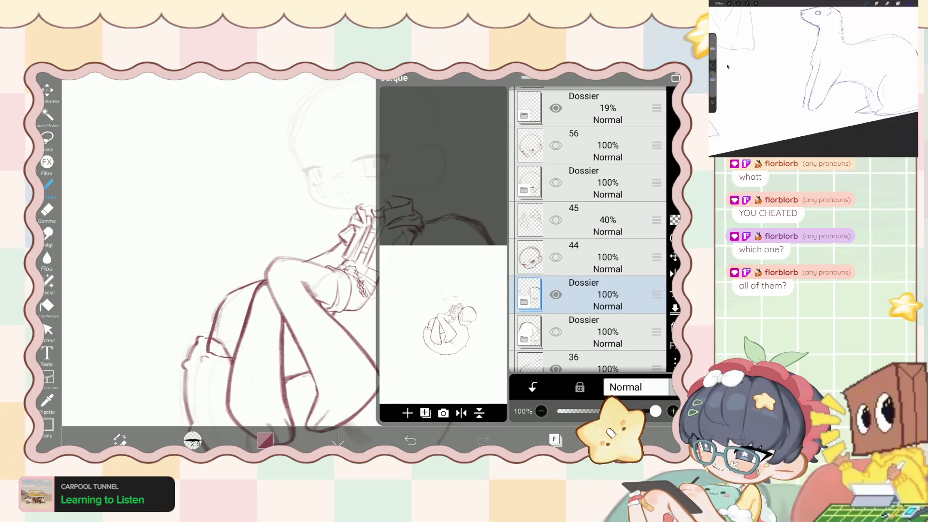
{"action": "scroll", "coordinate": [588, 229], "scroll_direction": "up", "scroll_amount": 3}
{"action": "left_click", "coordinate": [587, 217]}
{"action": "left_click", "coordinate": [426, 412]}
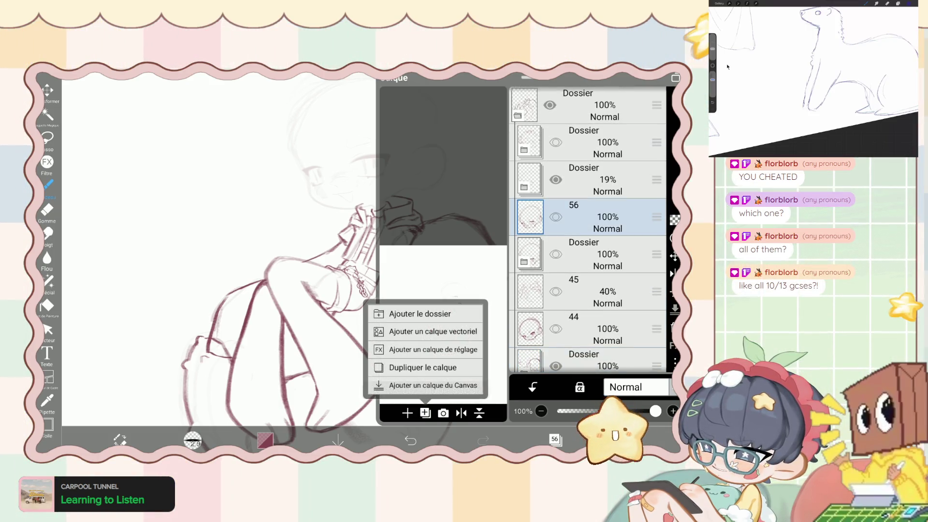
Add an empty folder above layer 56, move layer 44 into it, and reorder the folder below layer 44.
{"action": "left_click", "coordinate": [420, 314]}
{"action": "left_click", "coordinate": [425, 413]}
{"action": "scroll", "coordinate": [588, 230], "scroll_direction": "down", "scroll_amount": 1}
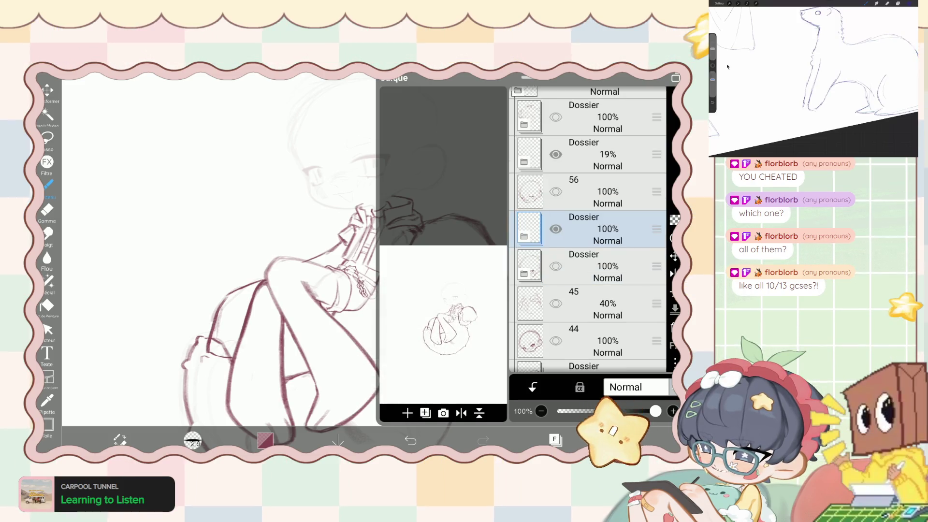
{"action": "left_click_drag", "start_coordinate": [656, 304], "coordinate": [657, 229]}
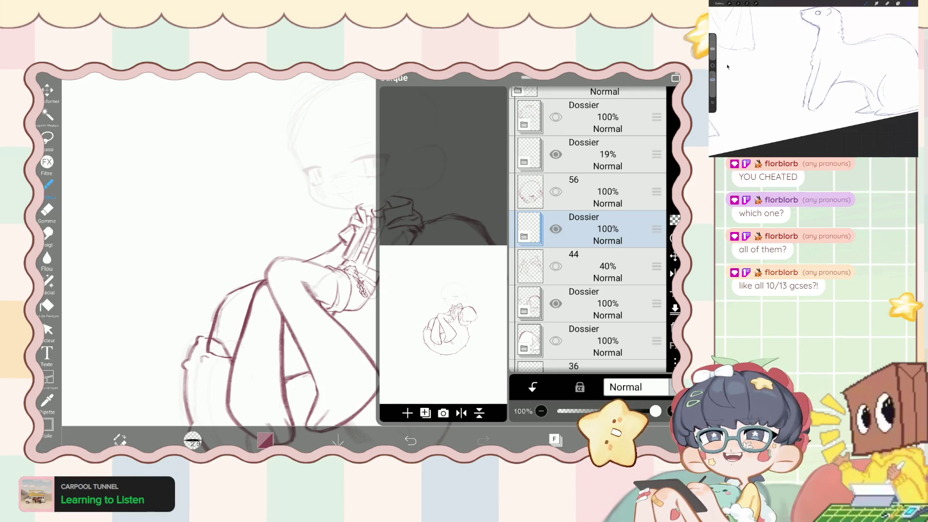
{"action": "scroll", "coordinate": [587, 229], "scroll_direction": "down", "scroll_amount": 3}
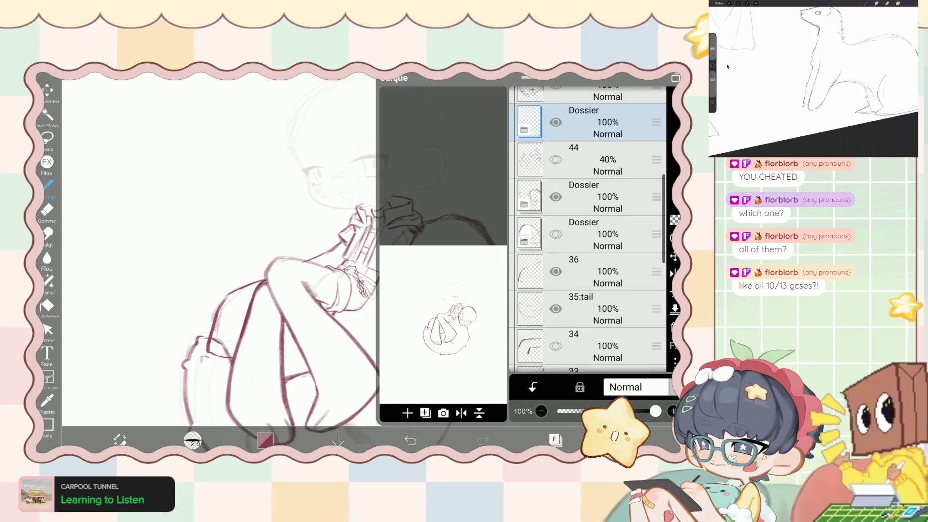
{"action": "left_click_drag", "start_coordinate": [657, 94], "coordinate": [657, 229]}
Hide the new folder to check its contents, then undo and redo the reordering and visibility changes.
{"action": "left_click", "coordinate": [555, 229]}
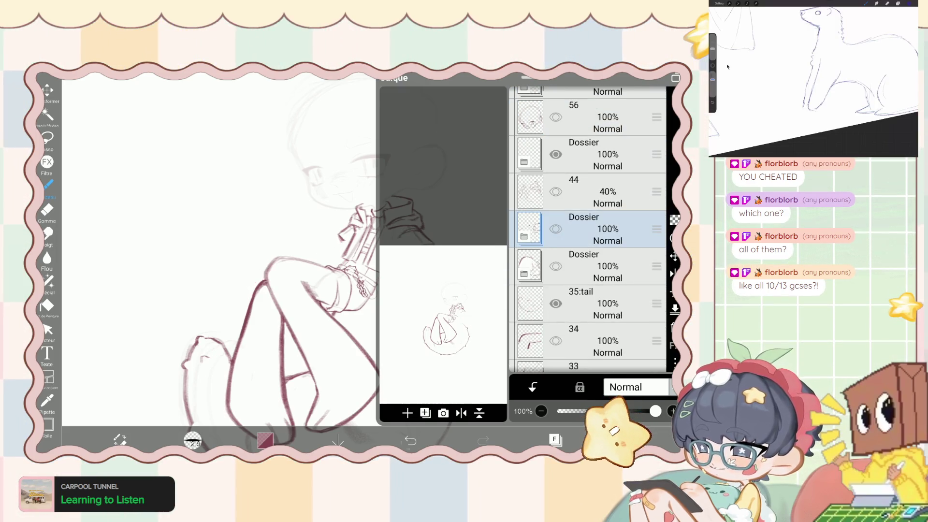
{"action": "key", "text": "ctrl+z"}
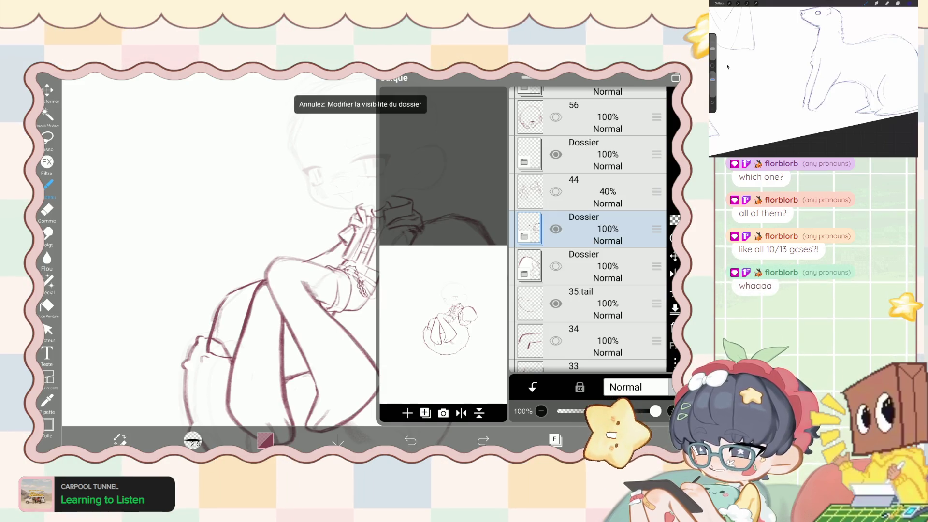
{"action": "key", "text": "ctrl+z"}
{"action": "left_click", "coordinate": [411, 440]}
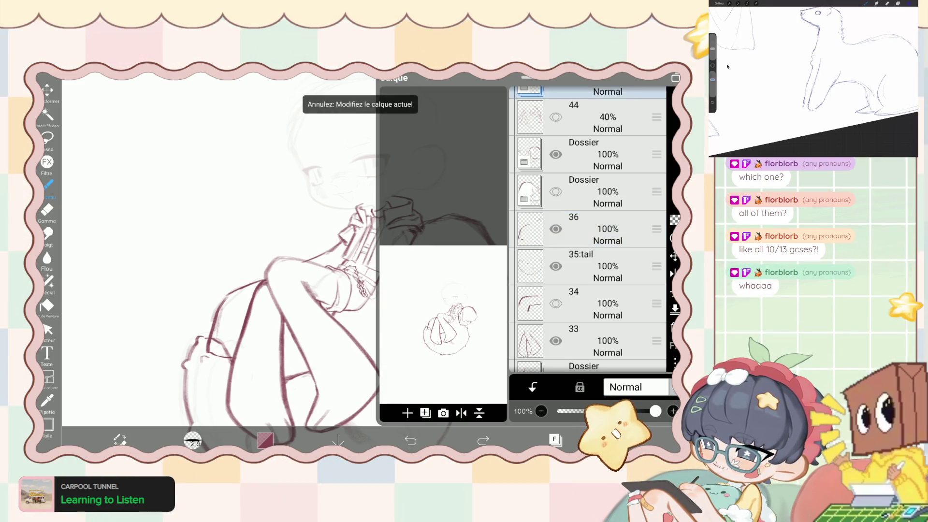
{"action": "key", "text": "ctrl+shift+z"}
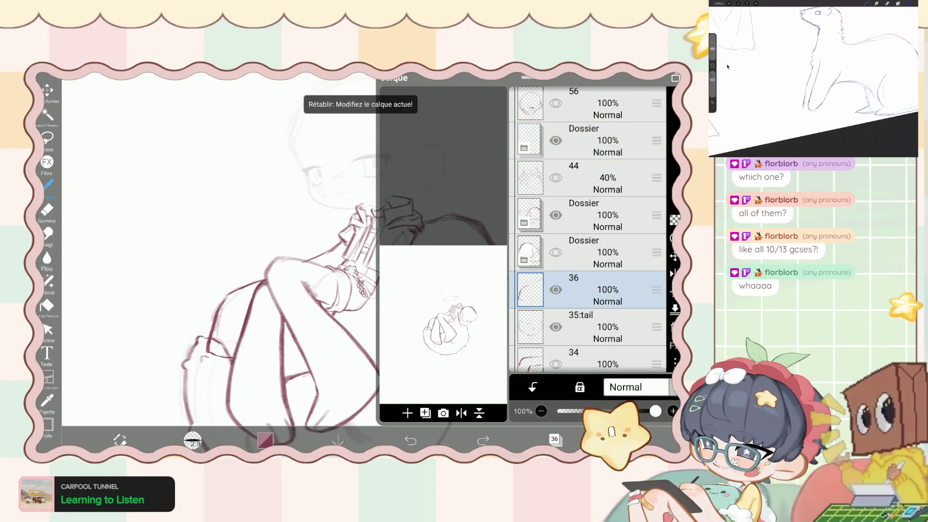
{"action": "key", "text": "ctrl+shift+z"}
{"action": "scroll", "coordinate": [587, 229], "scroll_direction": "up", "scroll_amount": 1}
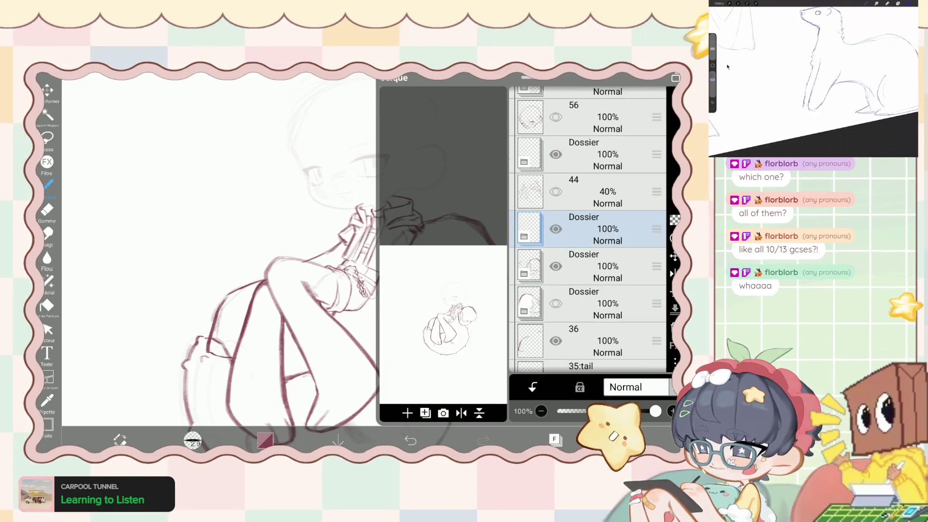
{"action": "key", "text": "ctrl+z"}
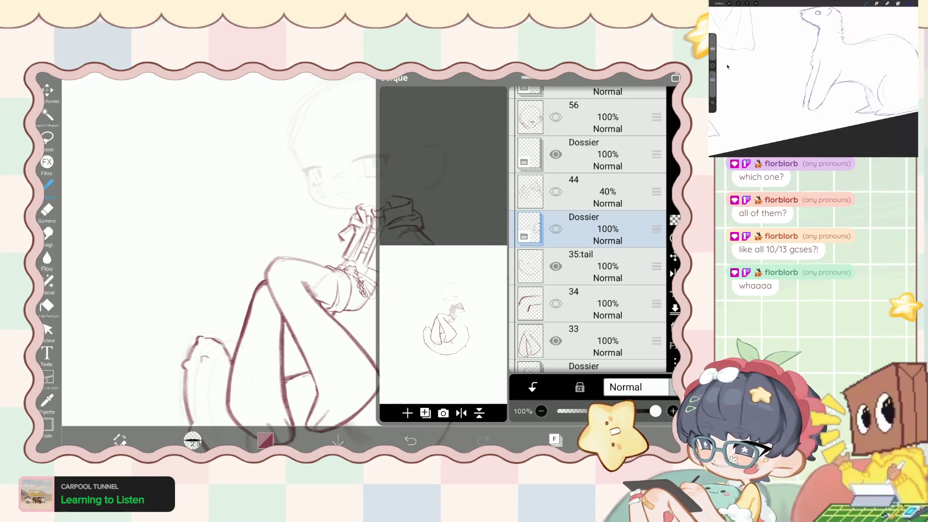
Expand the folder and add a new layer inside it.
{"action": "left_click", "coordinate": [524, 236]}
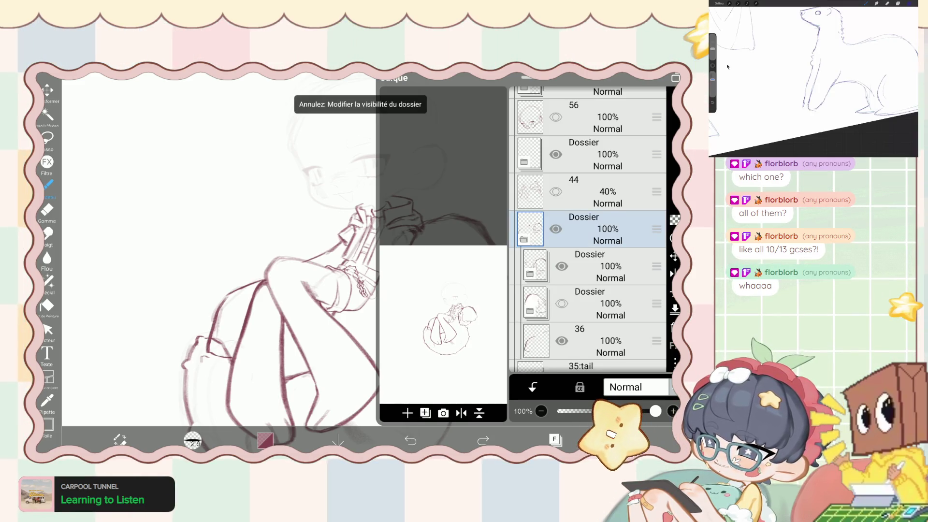
{"action": "scroll", "coordinate": [587, 229], "scroll_direction": "down", "scroll_amount": 1}
{"action": "left_click", "coordinate": [426, 413]}
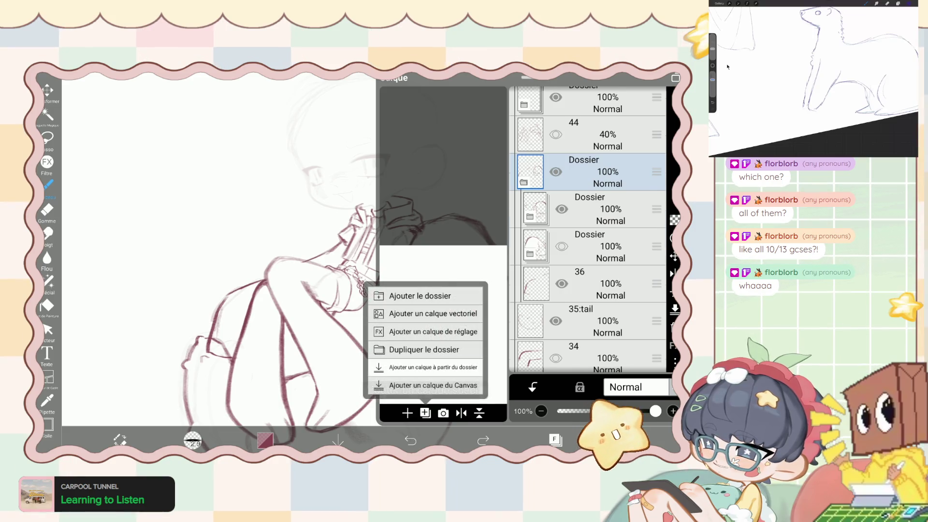
{"action": "left_click", "coordinate": [433, 368]}
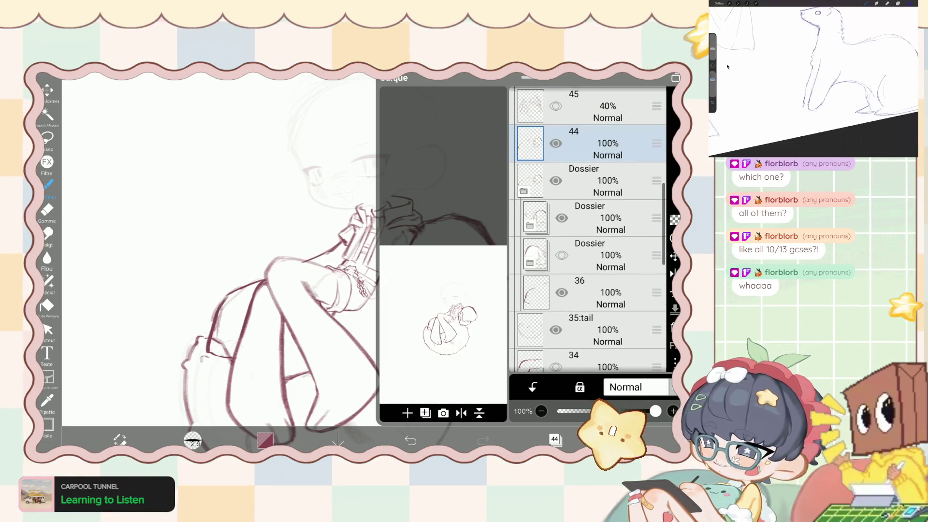
Toggle the upper and lower sketch folders' visibility, then hide the nested folder's drawing.
{"action": "left_click", "coordinate": [562, 218]}
{"action": "left_click", "coordinate": [562, 255]}
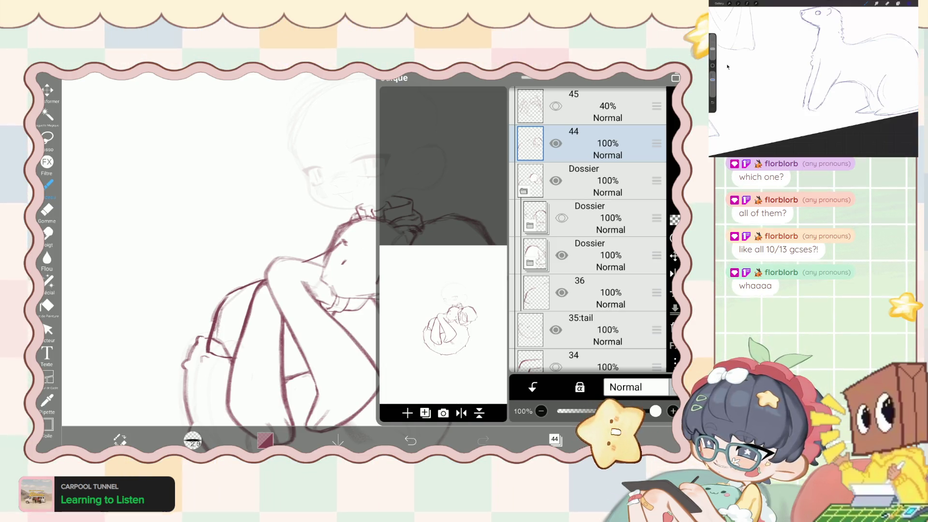
{"action": "key", "text": "ctrl+z"}
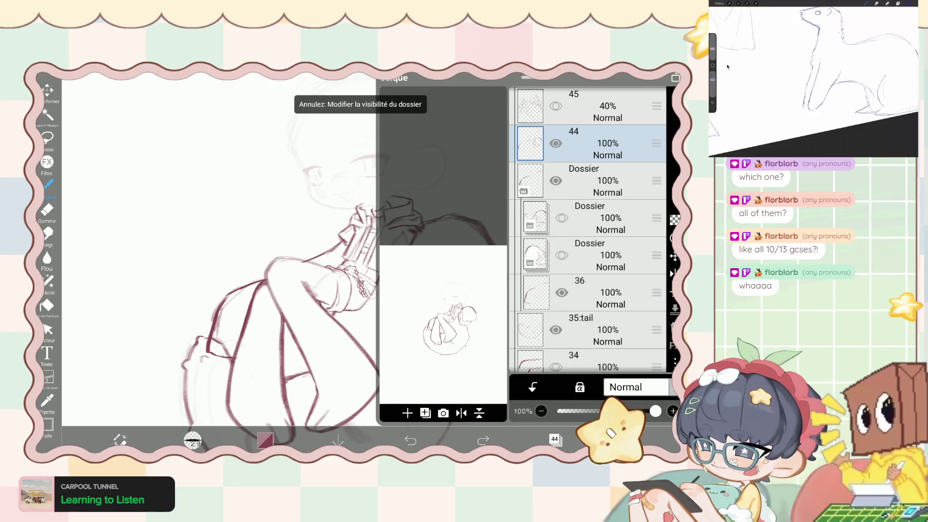
{"action": "key", "text": "ctrl+z"}
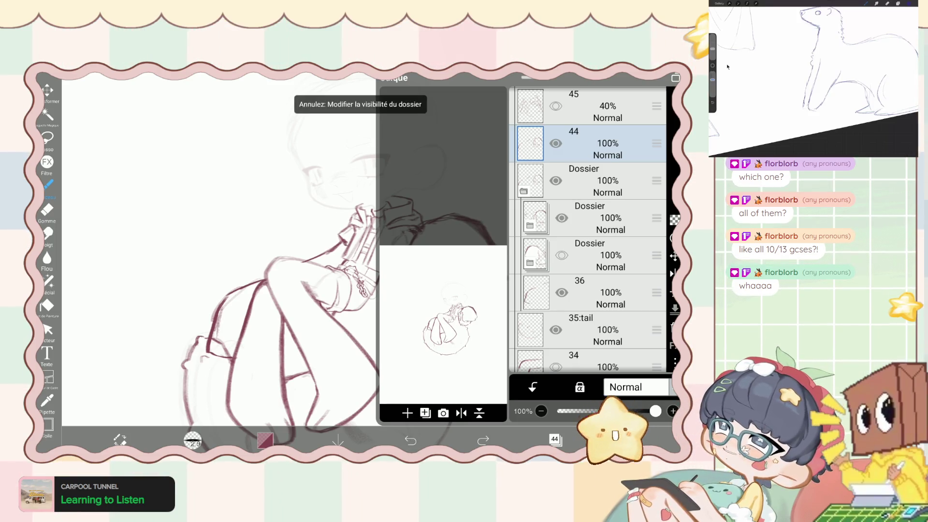
{"action": "left_click", "coordinate": [562, 256]}
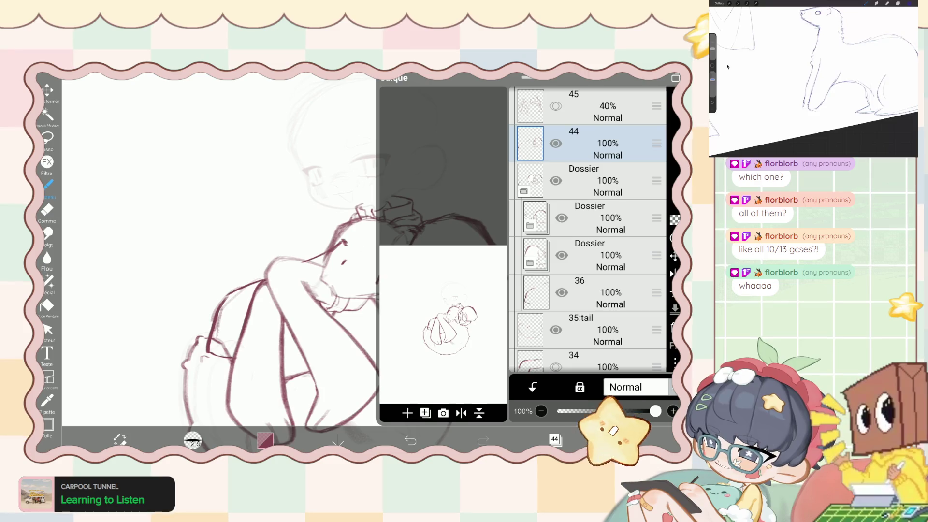
{"action": "scroll", "coordinate": [588, 229], "scroll_direction": "up", "scroll_amount": 1}
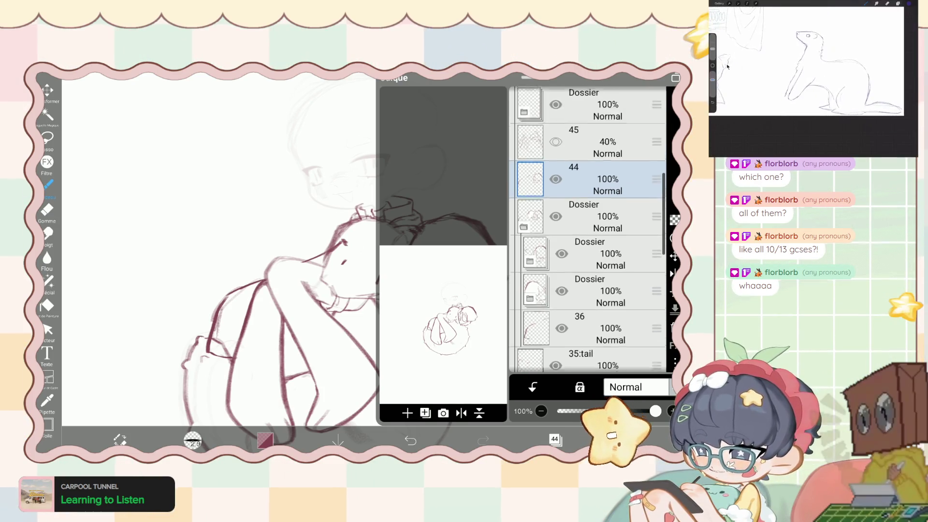
{"action": "scroll", "coordinate": [588, 229], "scroll_direction": "up", "scroll_amount": 1}
{"action": "scroll", "coordinate": [588, 230], "scroll_direction": "down", "scroll_amount": 1}
{"action": "left_click", "coordinate": [561, 240]}
{"action": "scroll", "coordinate": [588, 229], "scroll_direction": "up", "scroll_amount": 1}
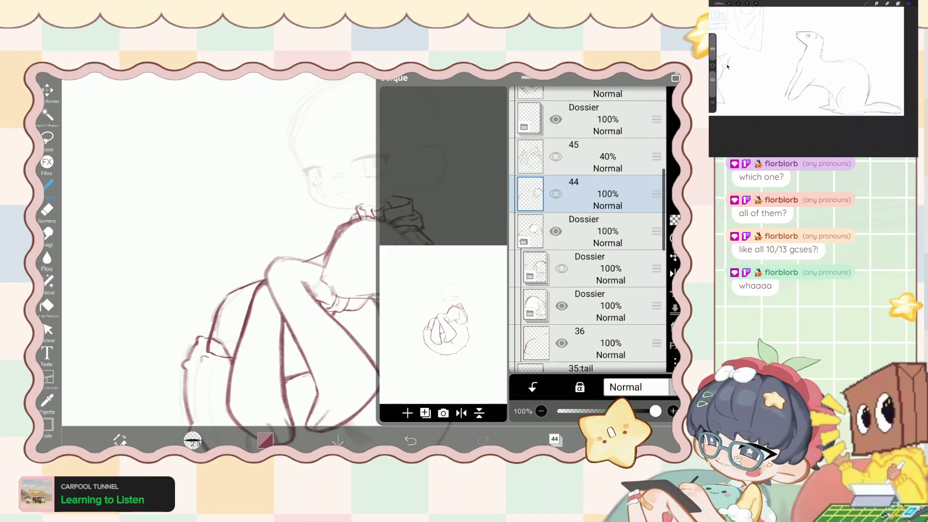
Add a new blank layer above the folder below layer 44.
{"action": "left_click", "coordinate": [588, 231]}
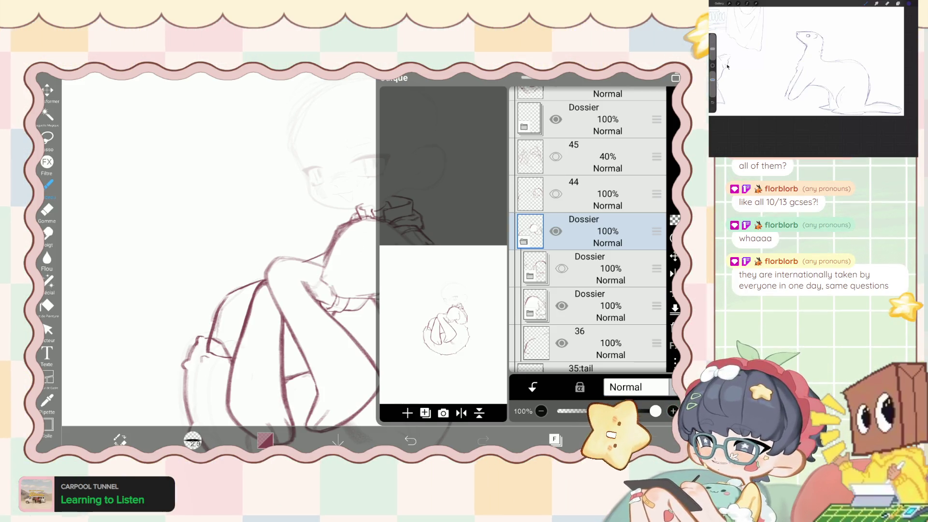
{"action": "left_click", "coordinate": [408, 413]}
{"action": "left_click", "coordinate": [425, 366]}
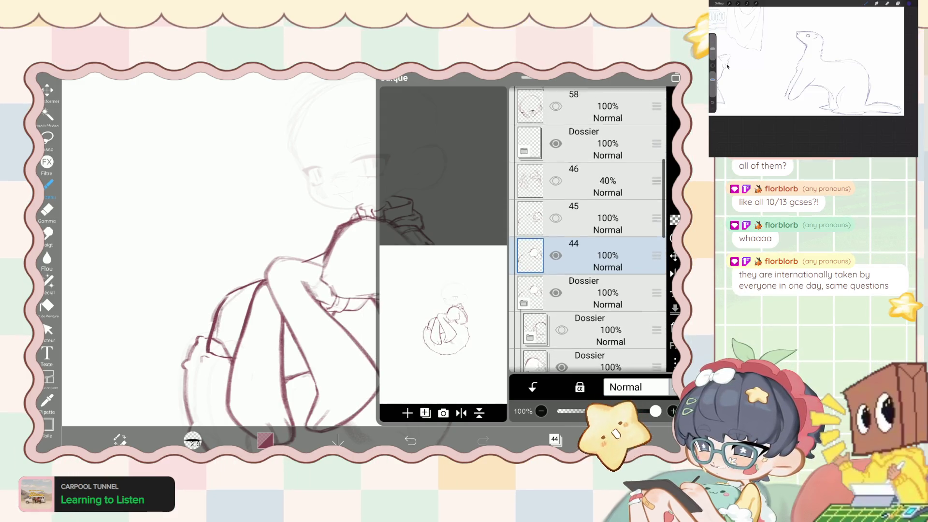
{"action": "scroll", "coordinate": [588, 229], "scroll_direction": "up", "scroll_amount": 2}
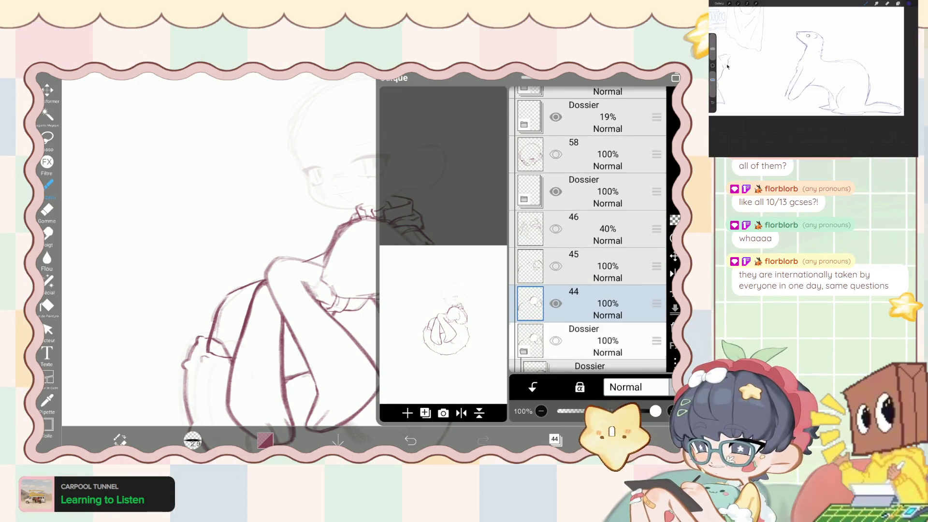
{"action": "scroll", "coordinate": [588, 230], "scroll_direction": "up", "scroll_amount": 1}
Add a new layer folder above layer 45, move it to the top, and expand the upper folder.
{"action": "left_click", "coordinate": [587, 280]}
{"action": "left_click", "coordinate": [407, 413]}
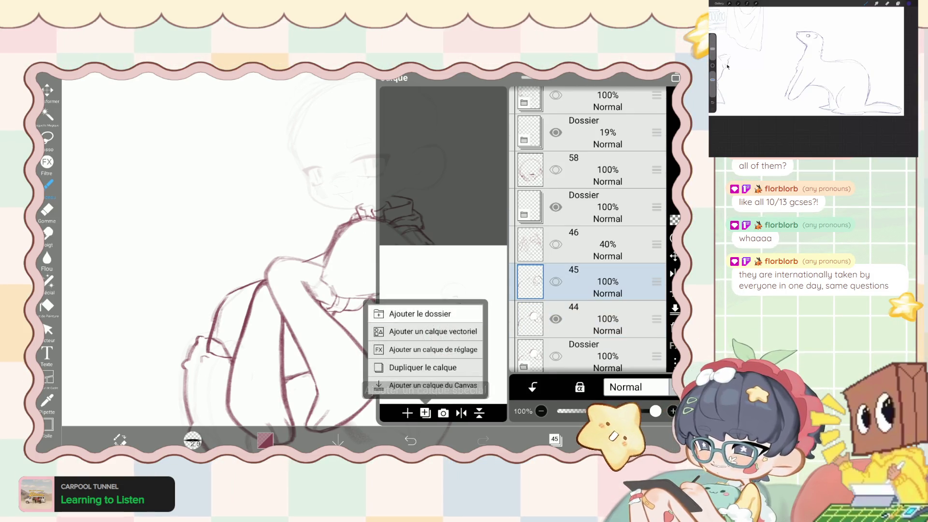
{"action": "left_click", "coordinate": [420, 314]}
{"action": "mouse_move", "coordinate": [657, 245]}
{"action": "left_mouse_down"}
{"action": "mouse_move", "coordinate": [657, 104]}
{"action": "mouse_move", "coordinate": [656, 216]}
{"action": "left_mouse_up"}
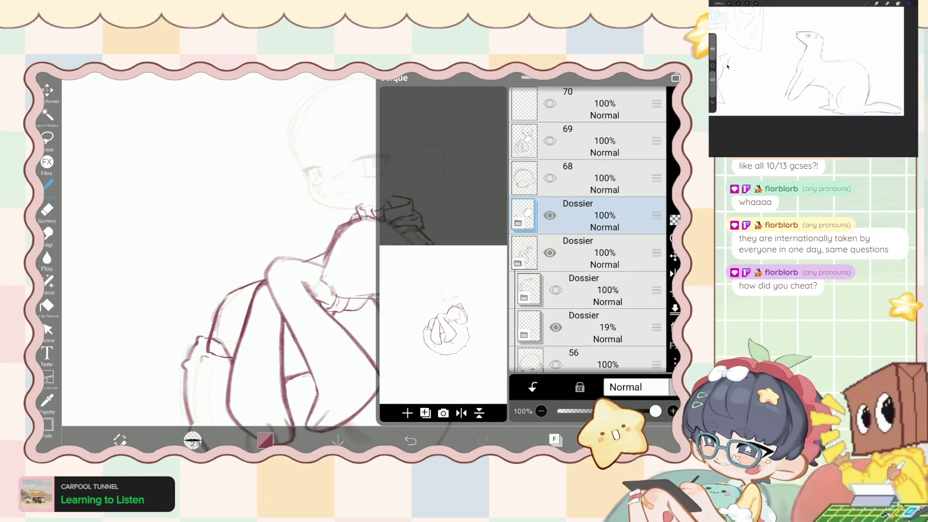
{"action": "left_click", "coordinate": [518, 263]}
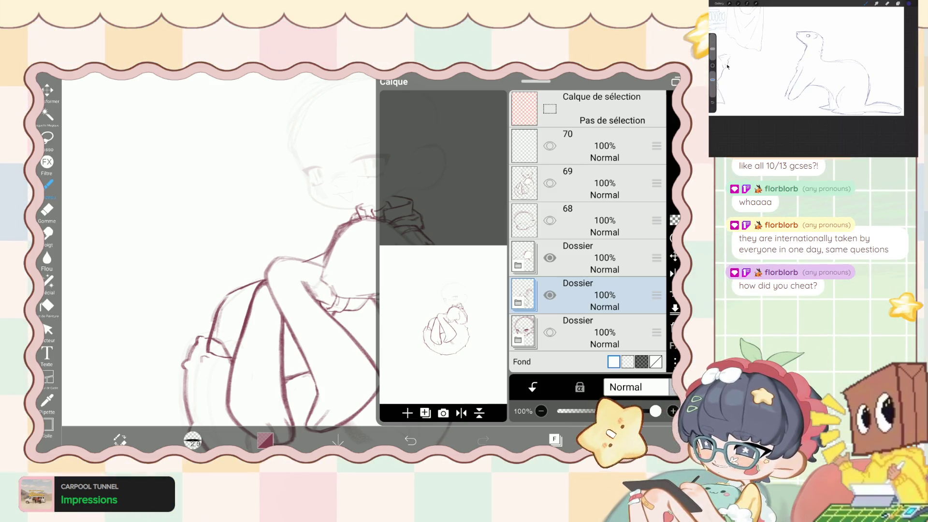
{"action": "key", "text": "ctrl+z"}
{"action": "left_click", "coordinate": [578, 258]}
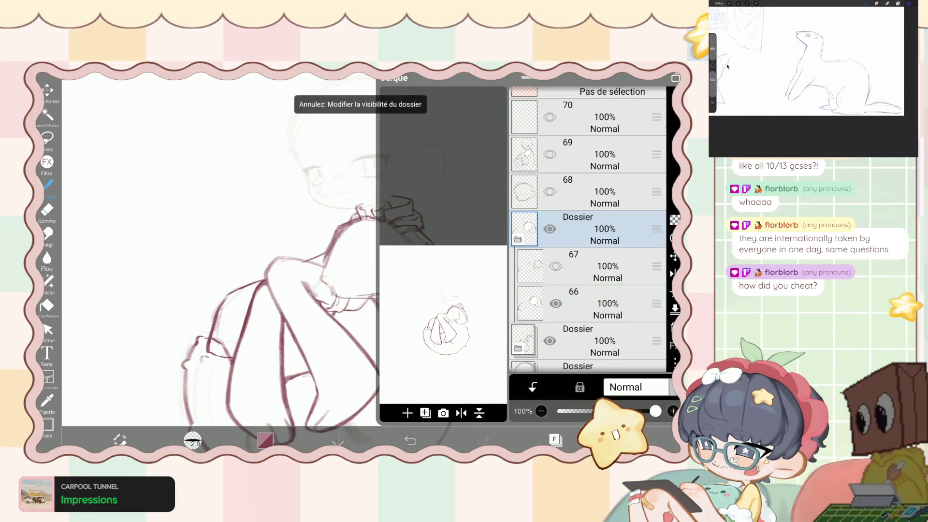
Make layer 67 the visible working layer with layer 66 hidden.
{"action": "left_click", "coordinate": [556, 266]}
{"action": "left_click", "coordinate": [556, 304]}
{"action": "left_click", "coordinate": [608, 266]}
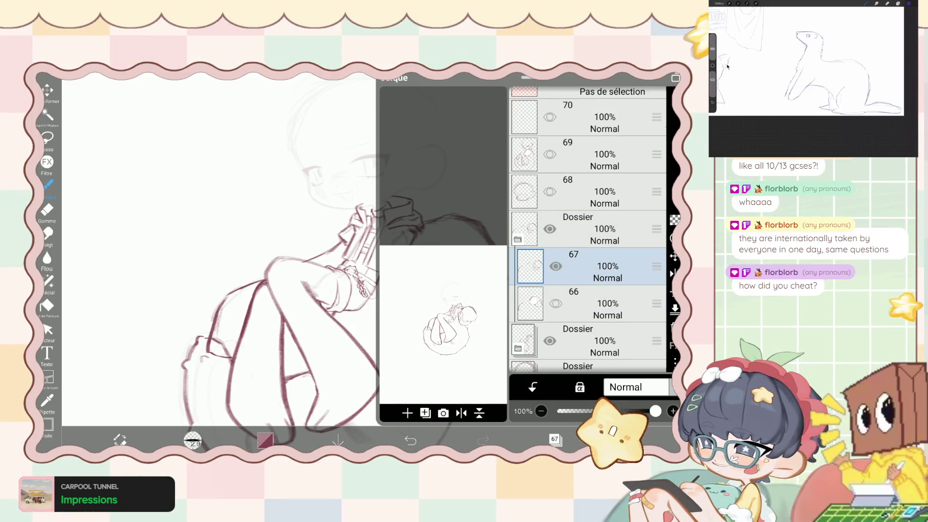
{"action": "left_click", "coordinate": [555, 439]}
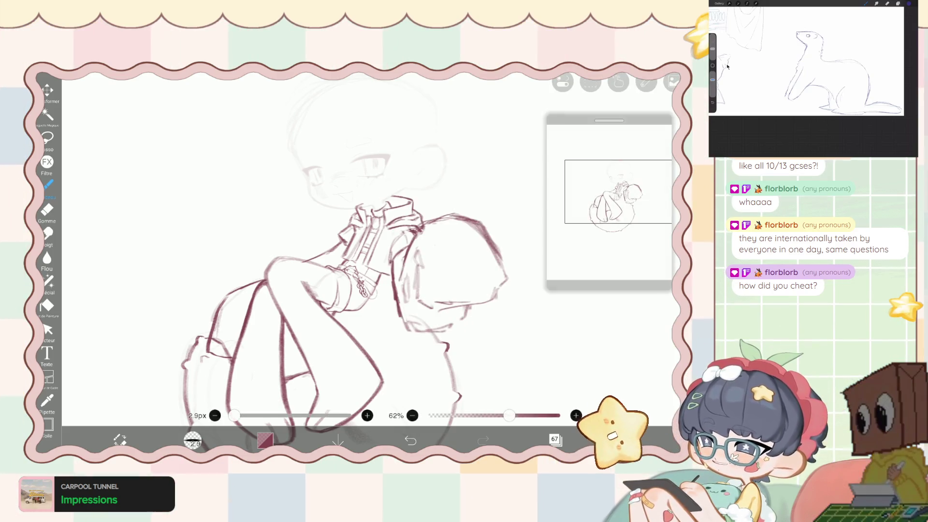
Lasso the legs and move and tilt them up and to the left.
{"action": "left_click", "coordinate": [47, 138]}
{"action": "mouse_move", "coordinate": [172, 260]}
{"action": "left_mouse_down"}
{"action": "mouse_move", "coordinate": [362, 244]}
{"action": "mouse_move", "coordinate": [334, 218]}
{"action": "left_mouse_up"}
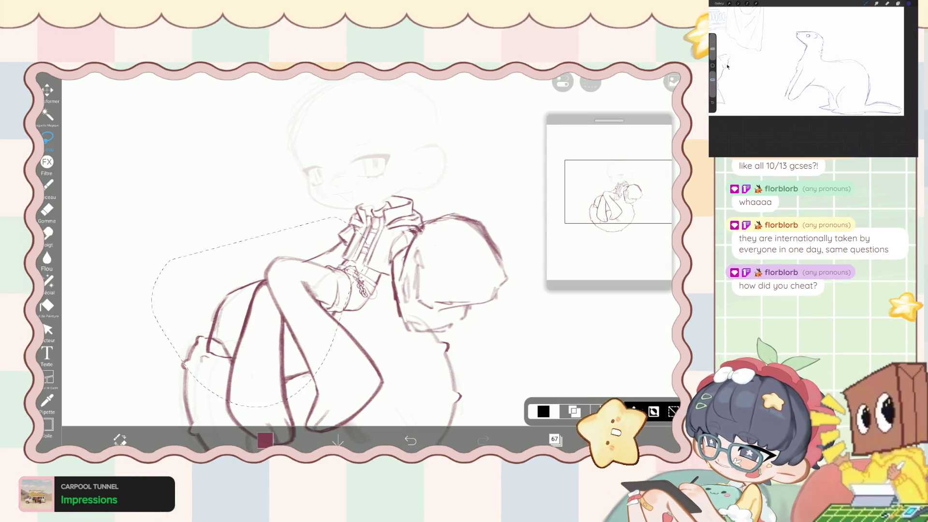
{"action": "left_click", "coordinate": [47, 90]}
{"action": "left_click_drag", "start_coordinate": [242, 314], "coordinate": [220, 299]}
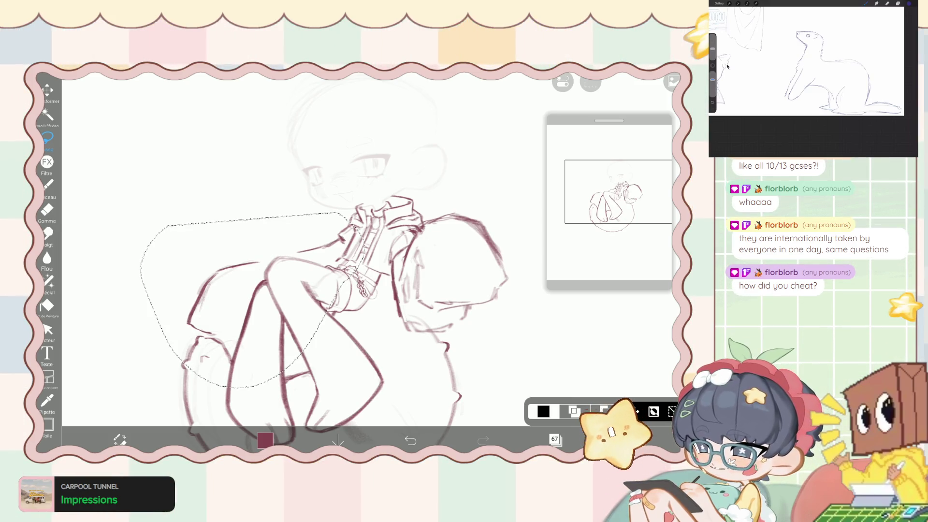
{"action": "left_click_drag", "start_coordinate": [289, 256], "coordinate": [308, 389]}
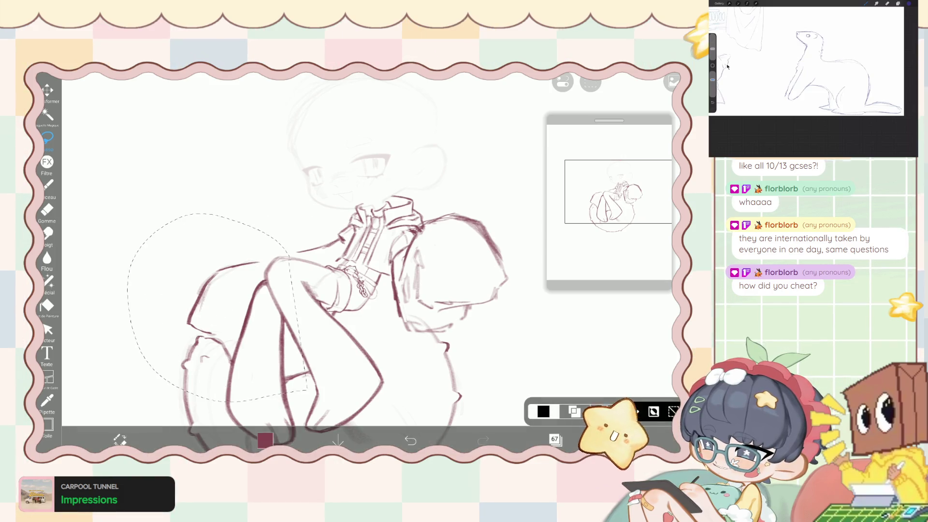
{"action": "left_click", "coordinate": [48, 91]}
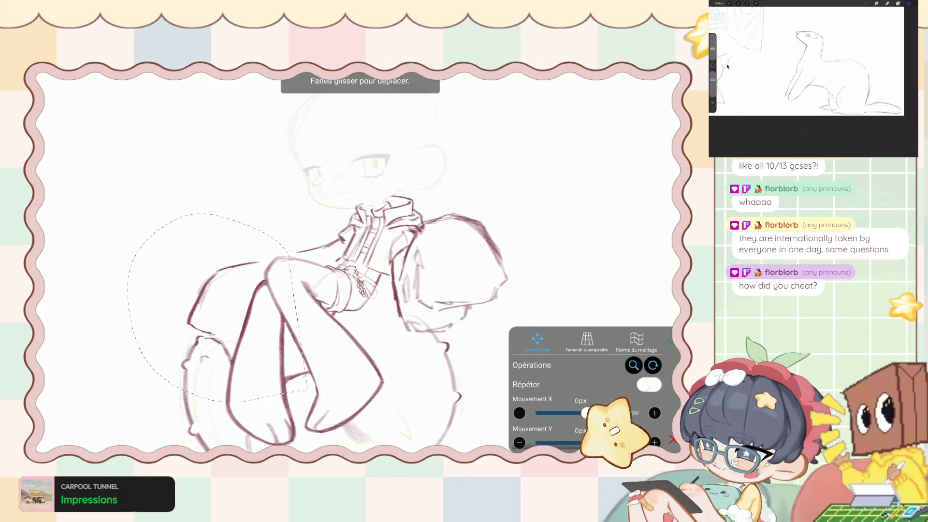
{"action": "left_click_drag", "start_coordinate": [217, 314], "coordinate": [209, 292]}
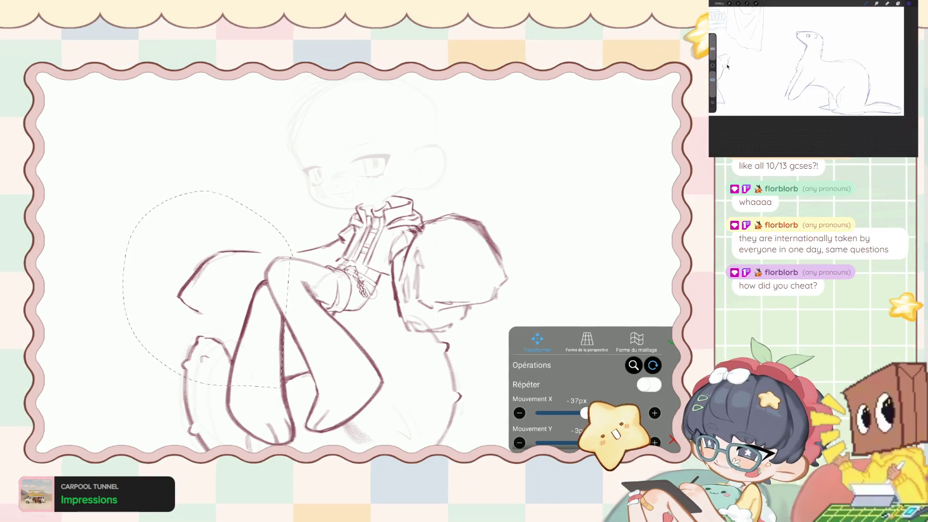
{"action": "left_click_drag", "start_coordinate": [209, 292], "coordinate": [215, 290]}
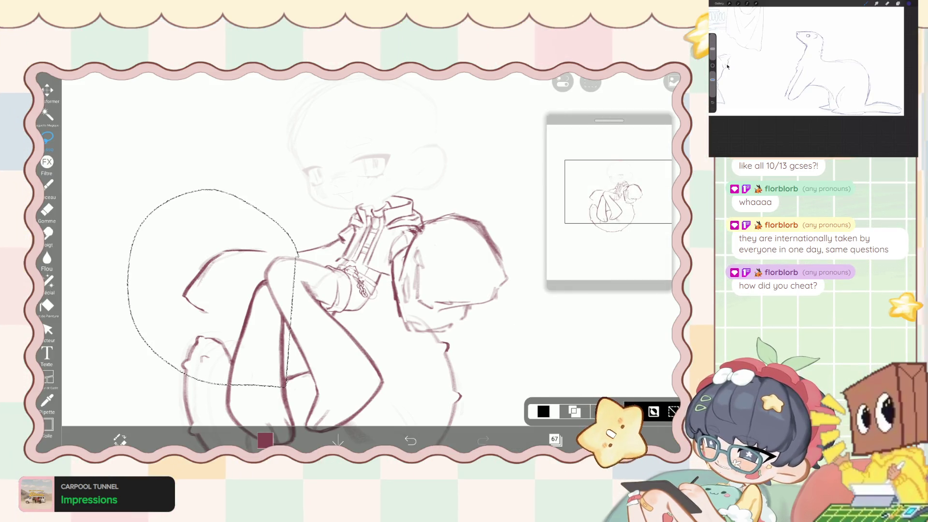
Lasso the left knee area, shift it slightly right and up, and apply the transform.
{"action": "left_click_drag", "start_coordinate": [220, 244], "coordinate": [275, 328]}
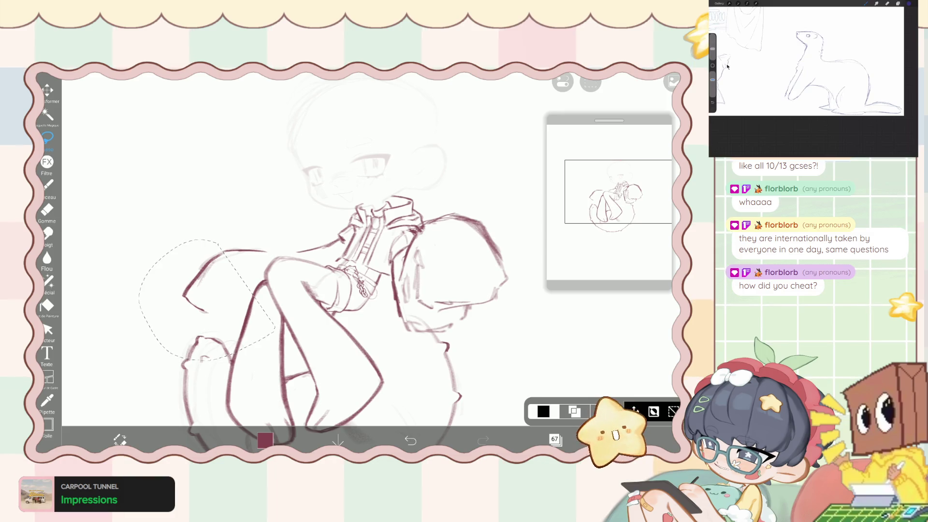
{"action": "left_click", "coordinate": [48, 90]}
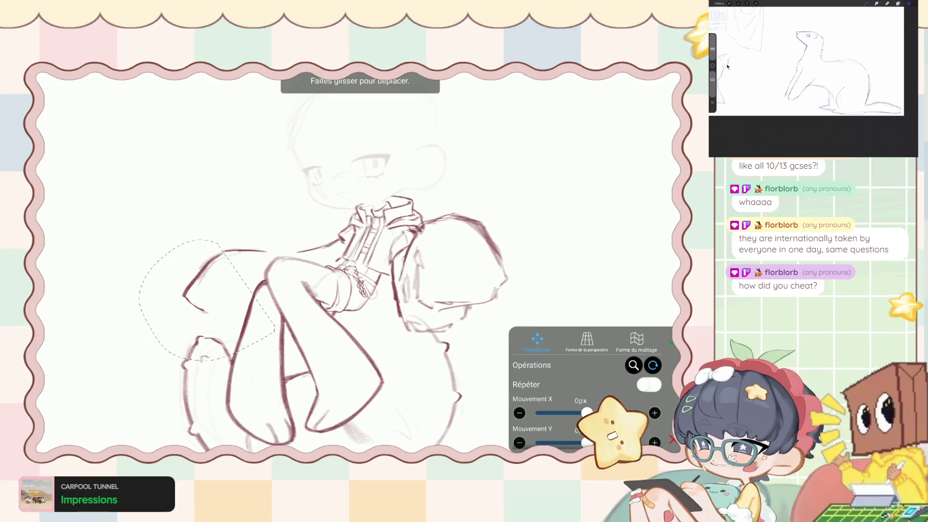
{"action": "left_click_drag", "start_coordinate": [208, 300], "coordinate": [211, 302]}
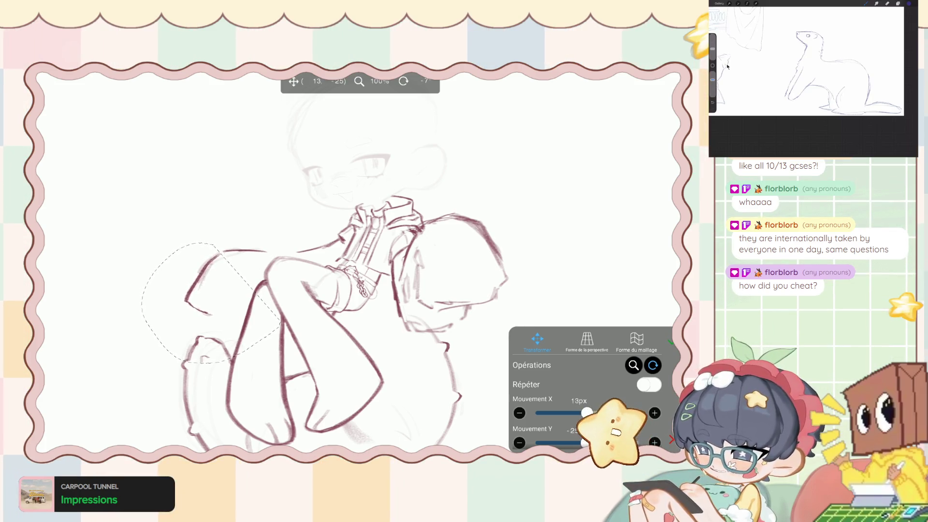
{"action": "left_click", "coordinate": [670, 342]}
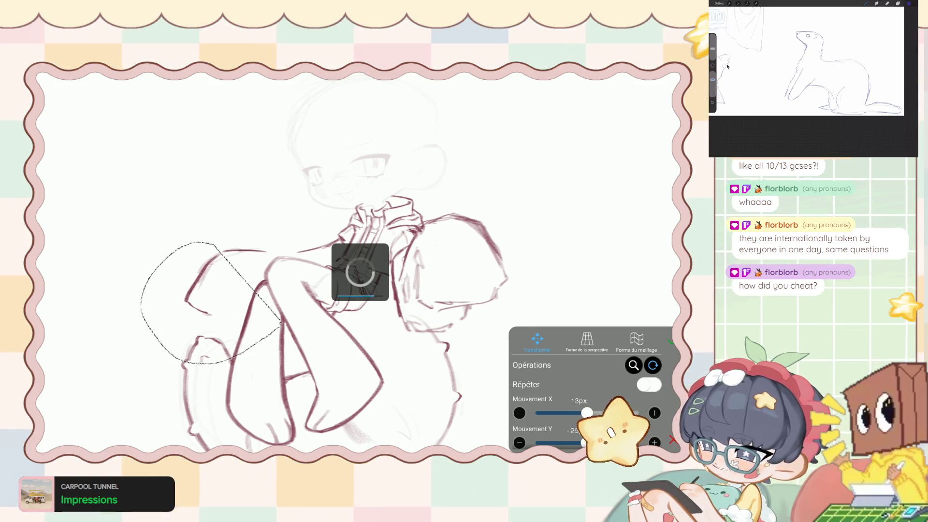
{"action": "left_click", "coordinate": [555, 439]}
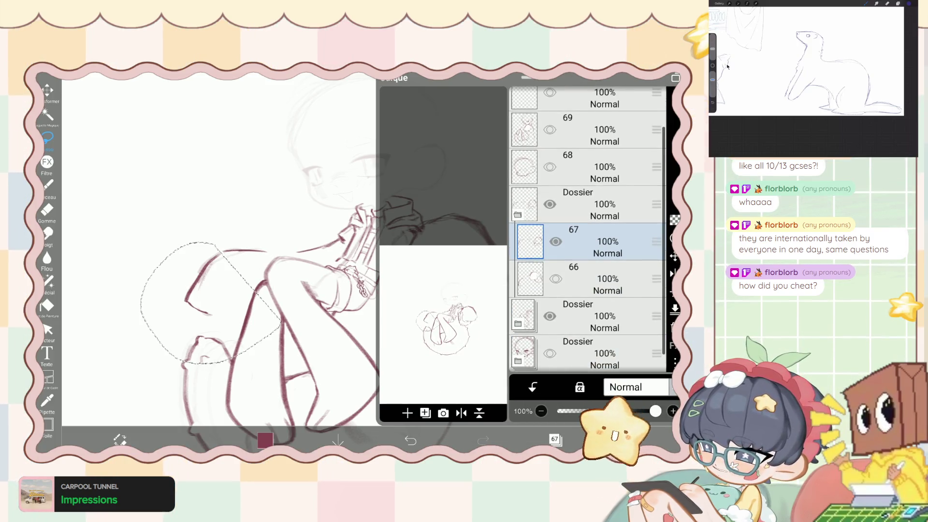
Undo the leg transforms and lasso selection to compare, then redo them all.
{"action": "left_click", "coordinate": [410, 440]}
{"action": "left_click", "coordinate": [411, 440]}
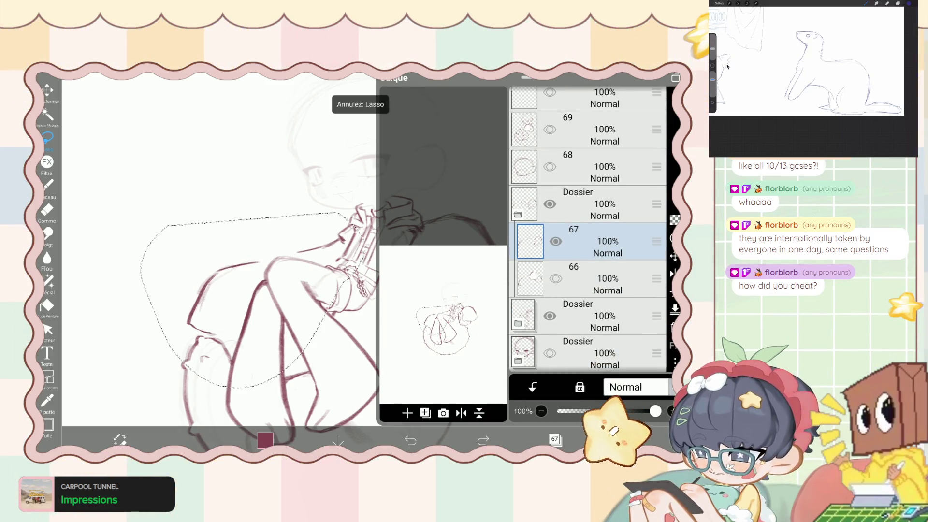
{"action": "left_click", "coordinate": [410, 440]}
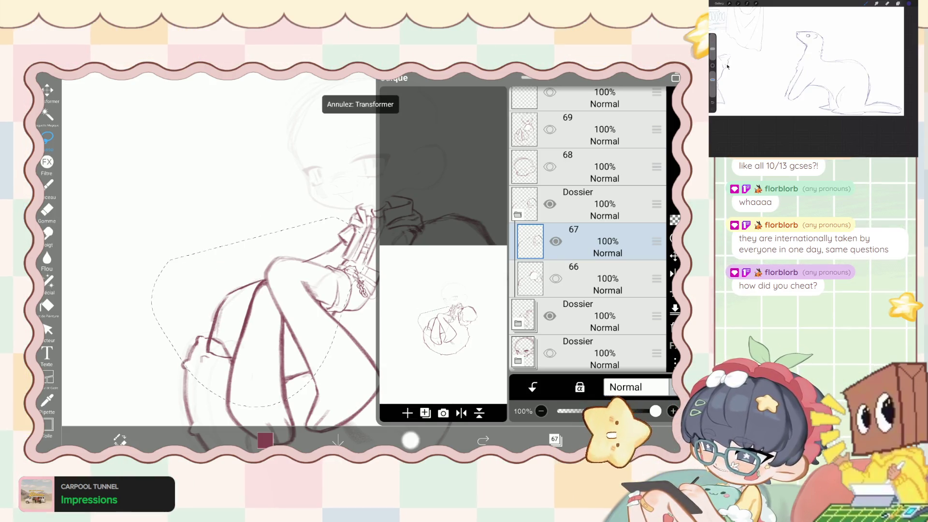
{"action": "left_click", "coordinate": [411, 441]}
{"action": "left_click", "coordinate": [556, 439]}
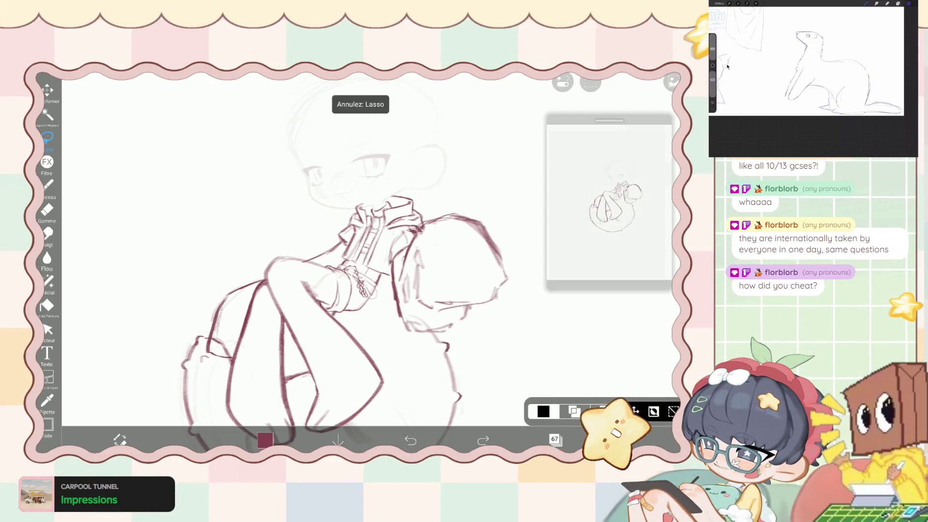
{"action": "left_click", "coordinate": [483, 440]}
{"action": "left_click", "coordinate": [482, 440]}
{"action": "left_click", "coordinate": [483, 440]}
{"action": "left_click", "coordinate": [483, 440]}
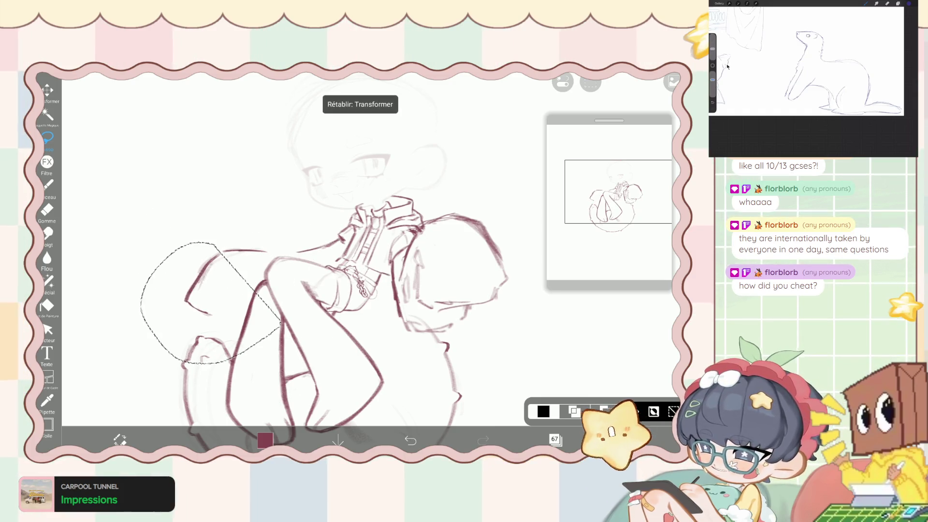
Reopen Transform from the selection options and apply it.
{"action": "left_click", "coordinate": [590, 83]}
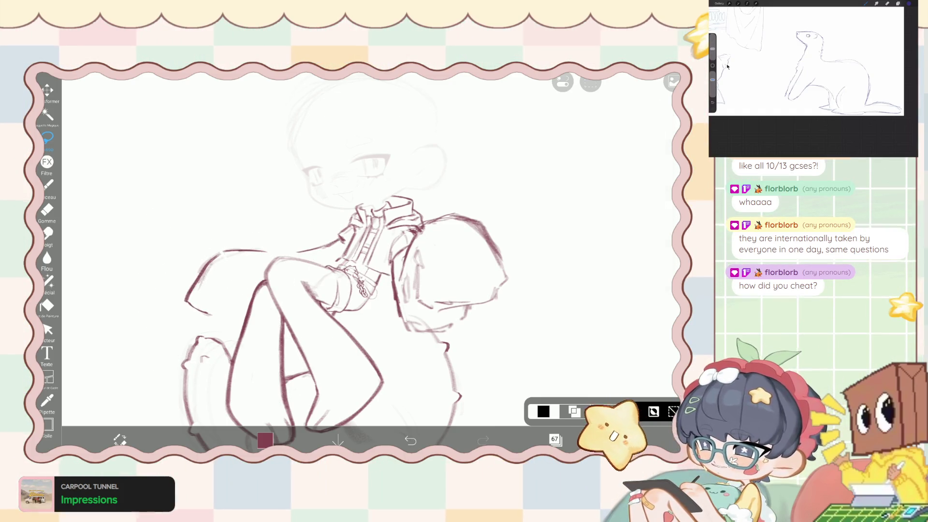
{"action": "left_click", "coordinate": [589, 201]}
{"action": "left_click", "coordinate": [628, 440]}
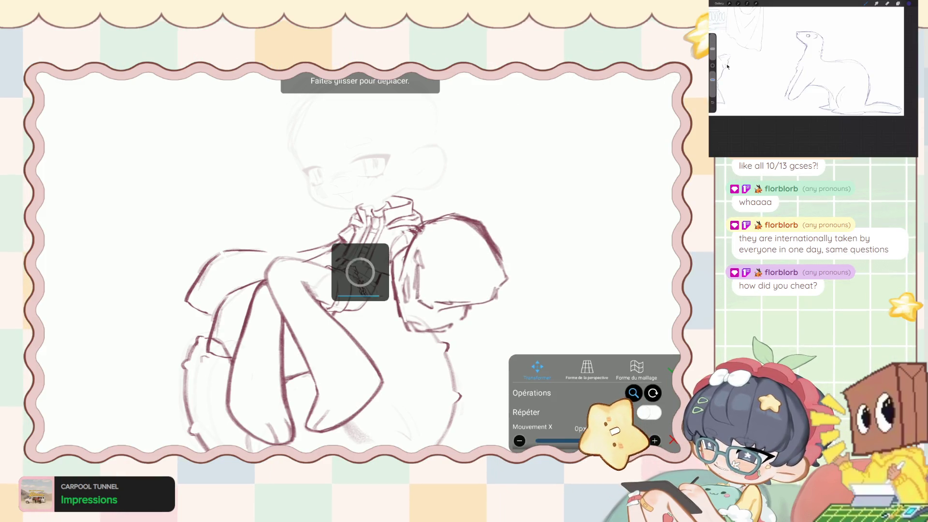
Select layer 67 as the active layer and return to the canvas.
{"action": "left_click", "coordinate": [556, 438]}
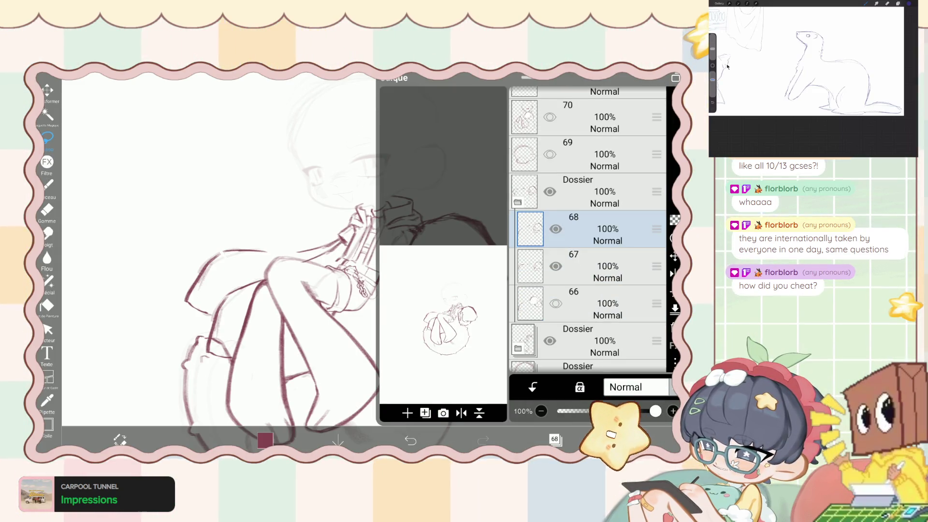
{"action": "scroll", "coordinate": [587, 229], "scroll_direction": "down", "scroll_amount": 1}
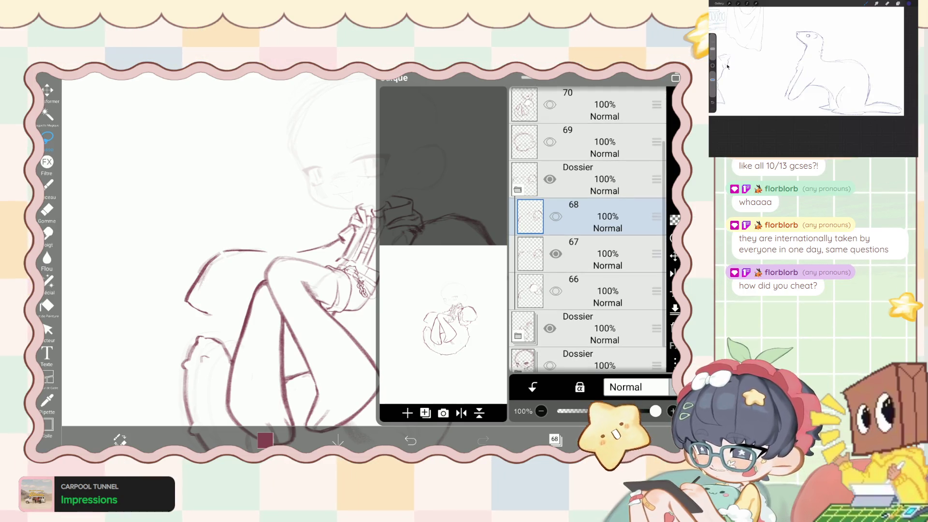
{"action": "left_click", "coordinate": [589, 254]}
{"action": "left_click", "coordinate": [555, 439]}
{"action": "scroll", "coordinate": [319, 266], "scroll_direction": "up", "scroll_amount": 2}
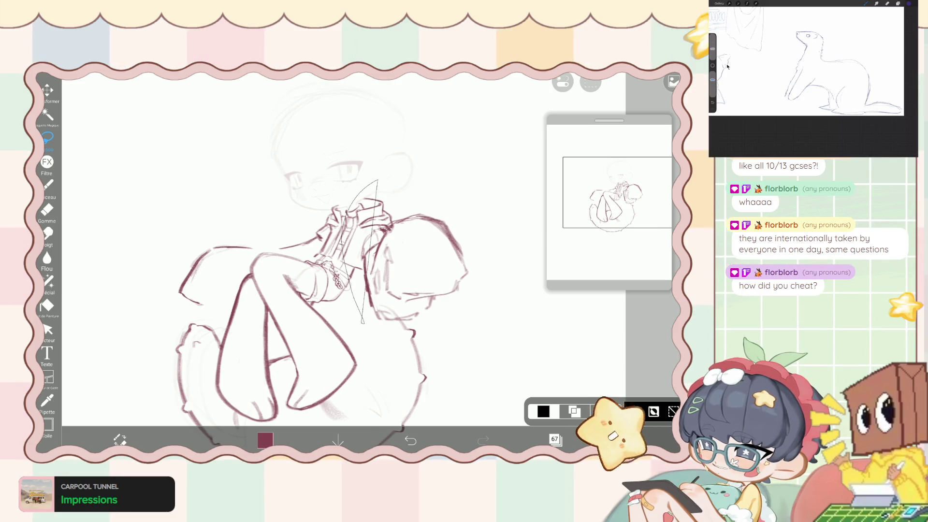
Lasso the right arm and nudge it right, then undo that attempt.
{"action": "left_click_drag", "start_coordinate": [363, 323], "coordinate": [450, 359]}
{"action": "left_click", "coordinate": [48, 90]}
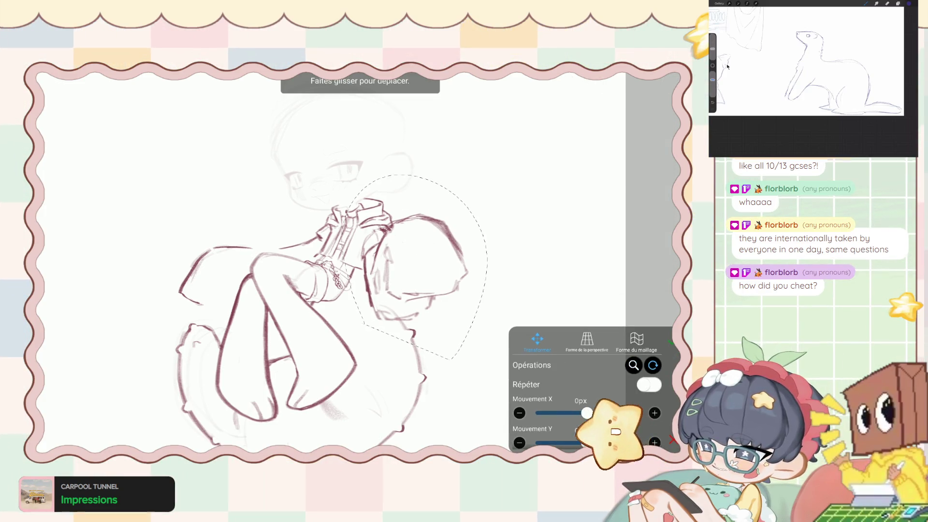
{"action": "left_click_drag", "start_coordinate": [416, 266], "coordinate": [424, 261]}
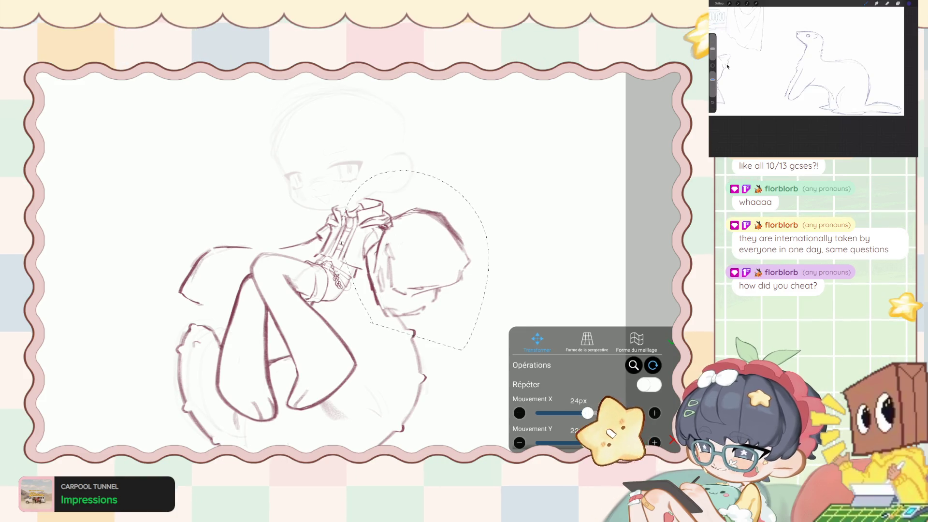
{"action": "left_click", "coordinate": [672, 440]}
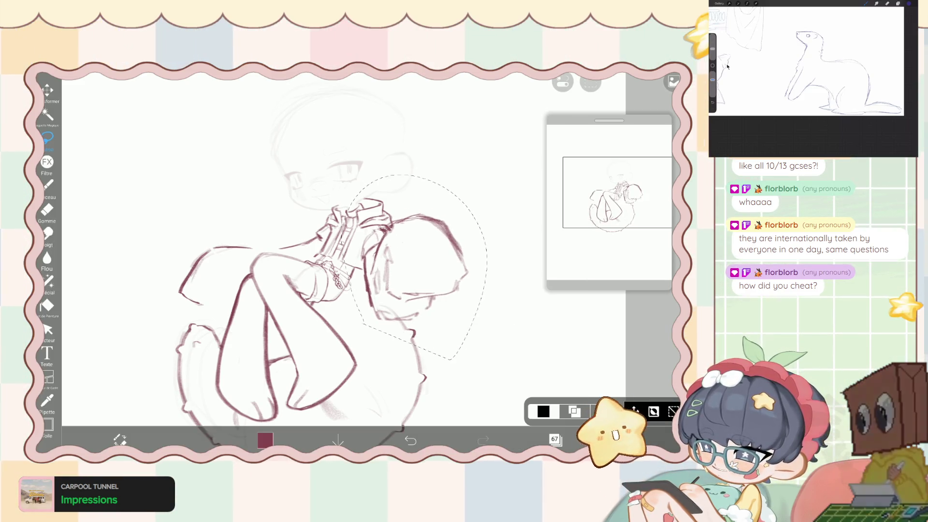
{"action": "left_click", "coordinate": [411, 440]}
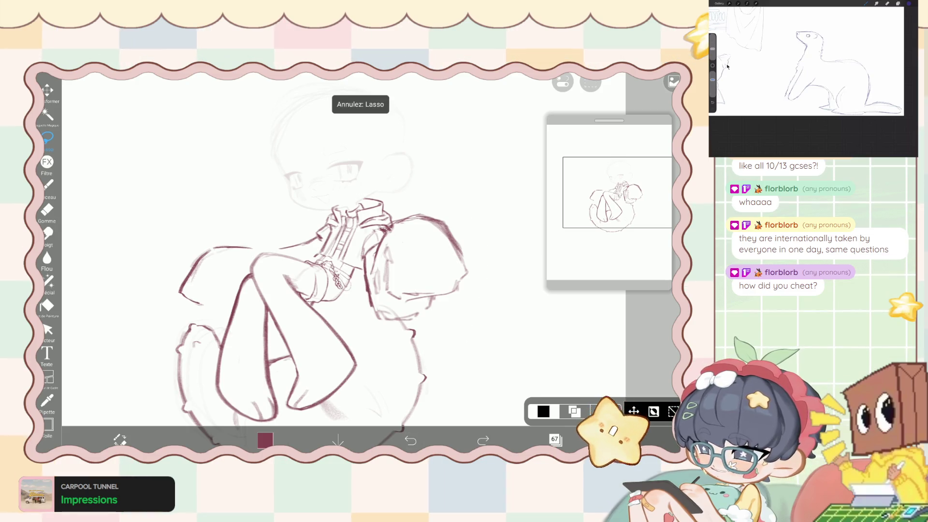
Lasso a larger area around the arm and hand, move it up-right, and keep the move after comparing.
{"action": "left_click_drag", "start_coordinate": [360, 300], "coordinate": [389, 359]}
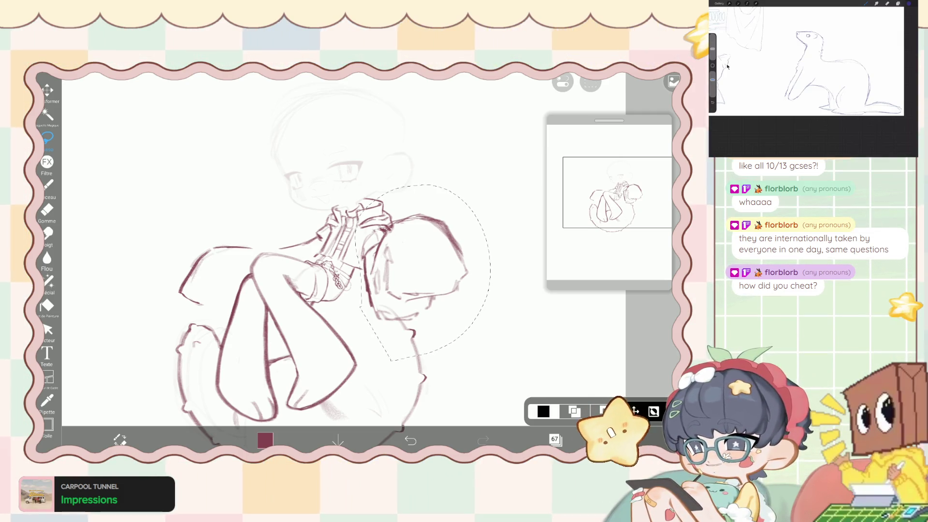
{"action": "left_click", "coordinate": [634, 410]}
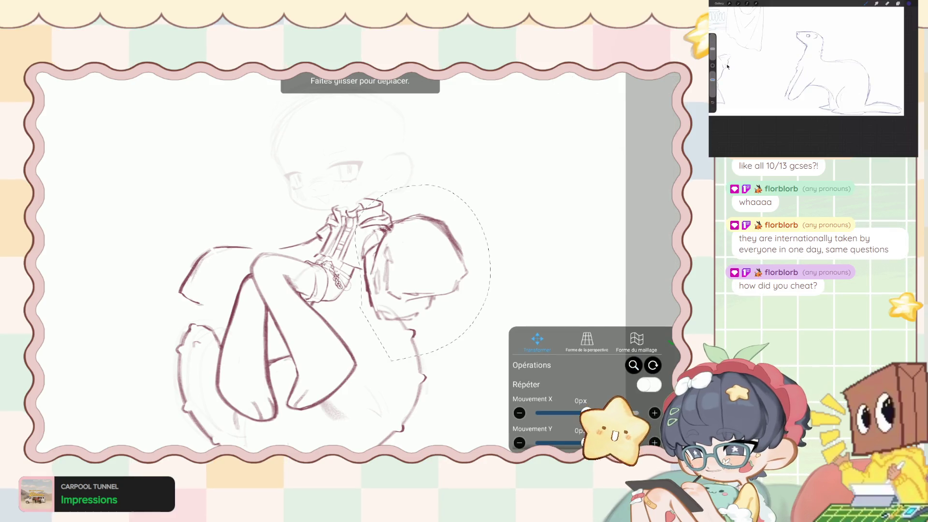
{"action": "left_click_drag", "start_coordinate": [420, 271], "coordinate": [430, 259]}
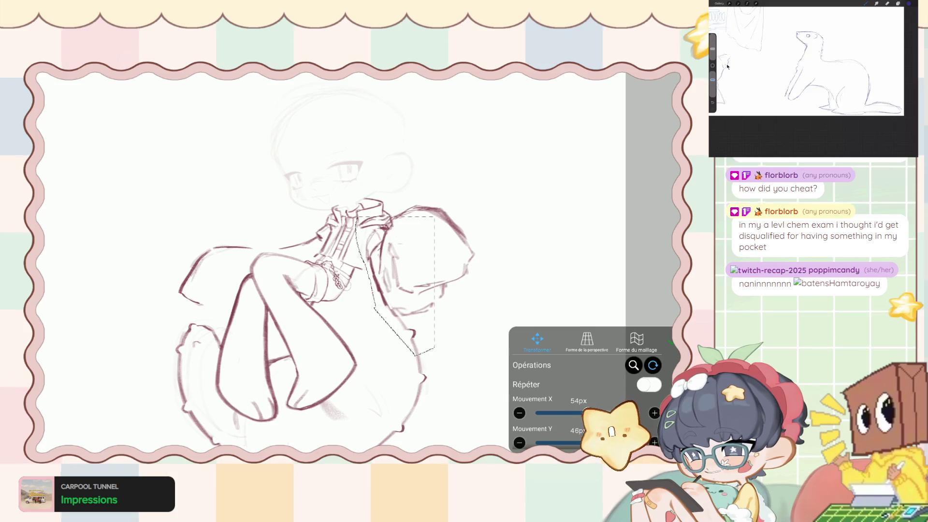
{"action": "key", "text": "Return"}
{"action": "key", "text": "ctrl+y"}
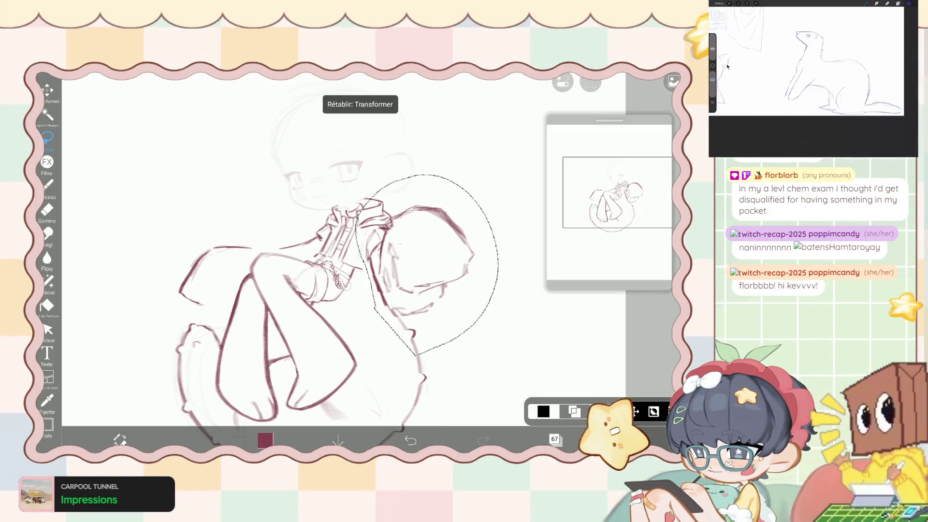
{"action": "key", "text": "ctrl+z"}
{"action": "key", "text": "ctrl+y"}
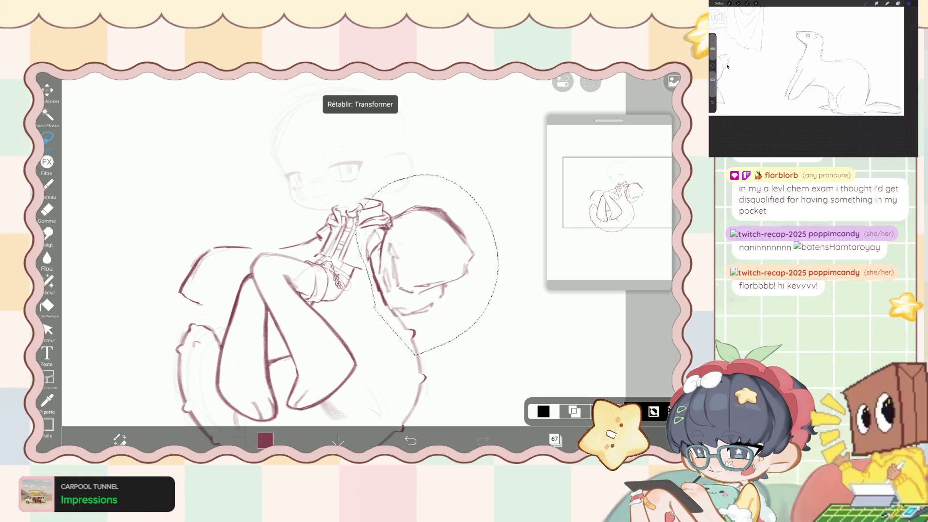
{"action": "key", "text": "ctrl+z"}
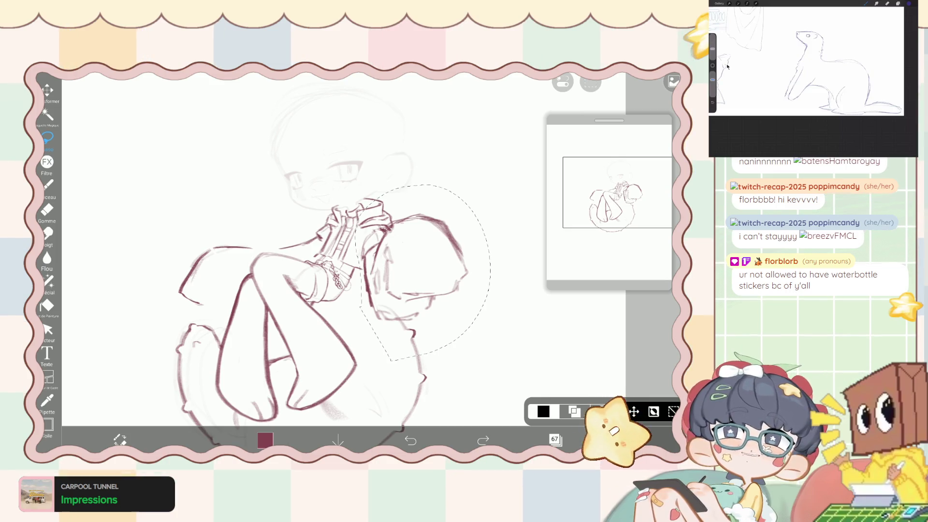
{"action": "key", "text": "ctrl+shift+z"}
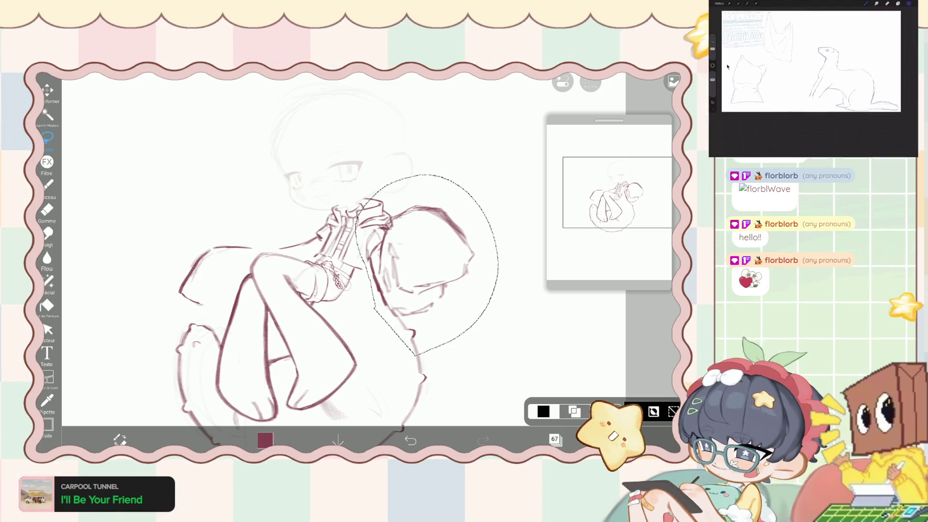
Open the layer list showing layers 66 through 69.
{"action": "left_click", "coordinate": [555, 439]}
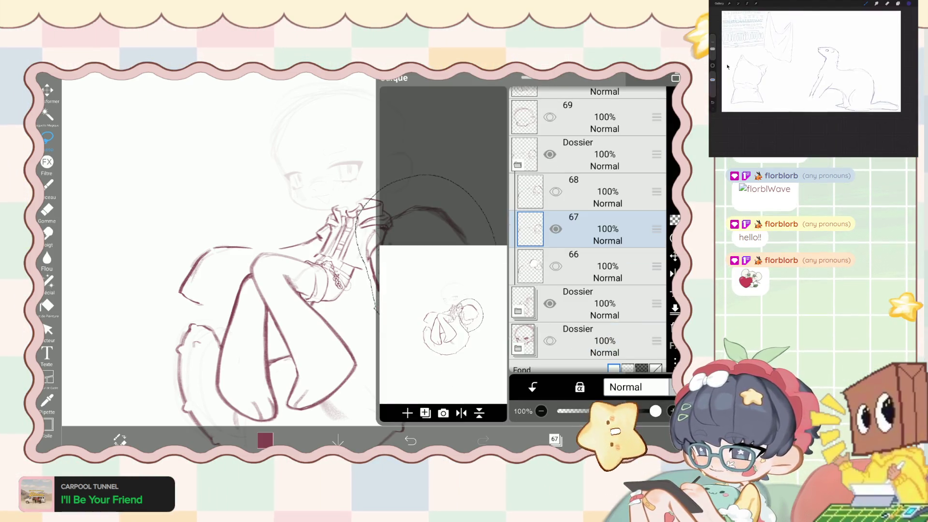
Undo the last layer visibility change and lasso the curled legs for moving.
{"action": "left_click", "coordinate": [555, 439]}
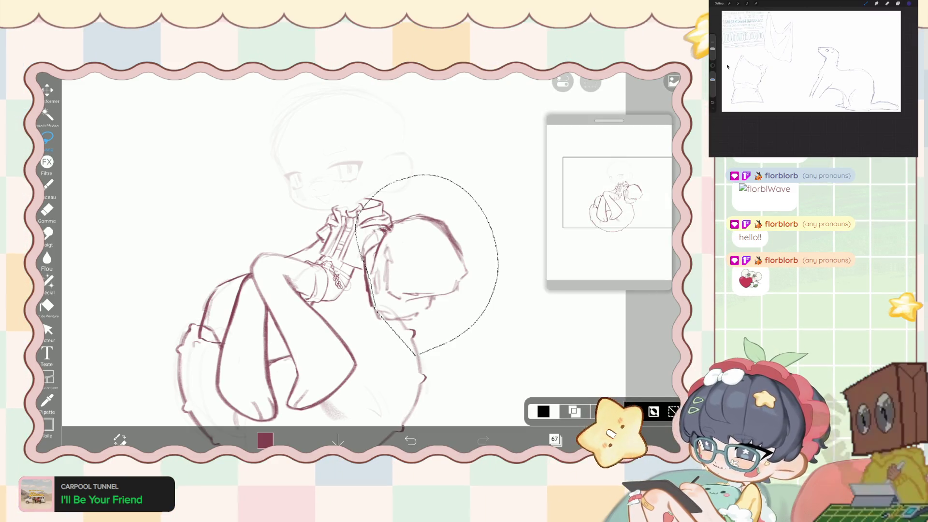
{"action": "key", "text": "ctrl+z"}
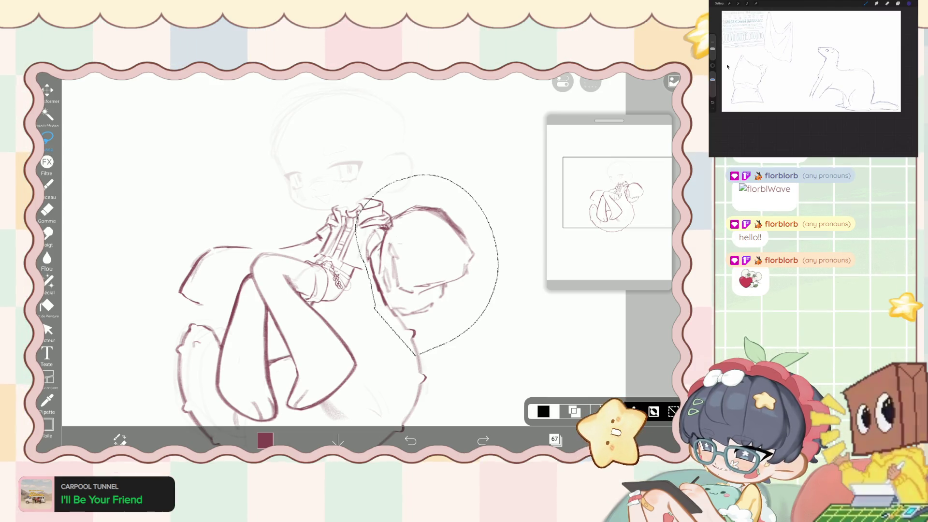
{"action": "scroll", "coordinate": [338, 261], "scroll_direction": "left", "scroll_amount": 2}
{"action": "left_click_drag", "start_coordinate": [373, 205], "coordinate": [385, 314]}
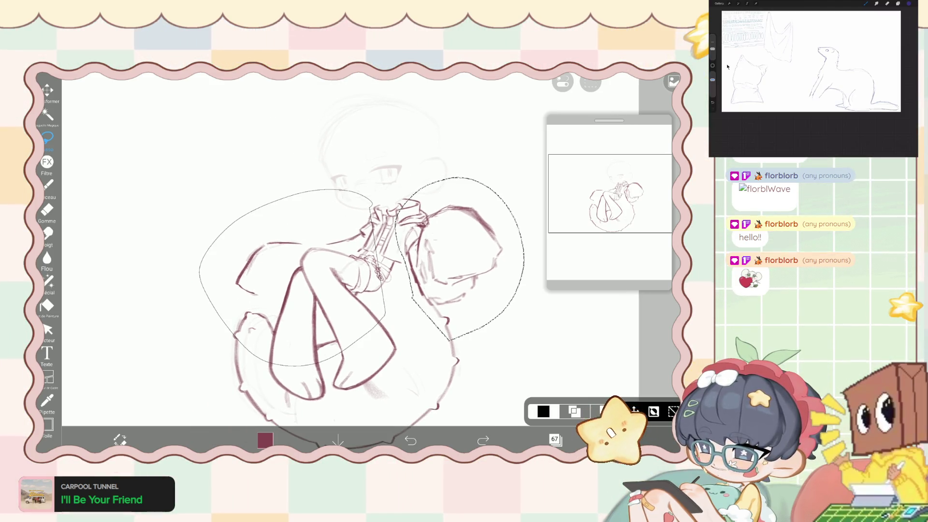
{"action": "left_click", "coordinate": [47, 90]}
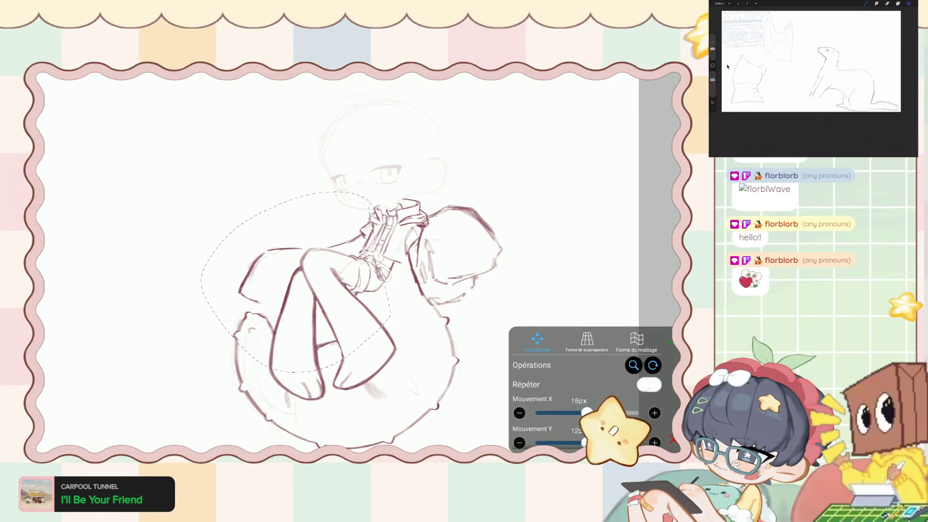
Shift the selected legs right and down with the Transformer after briefly trying Perspective.
{"action": "left_click", "coordinate": [587, 340]}
{"action": "left_click", "coordinate": [537, 341]}
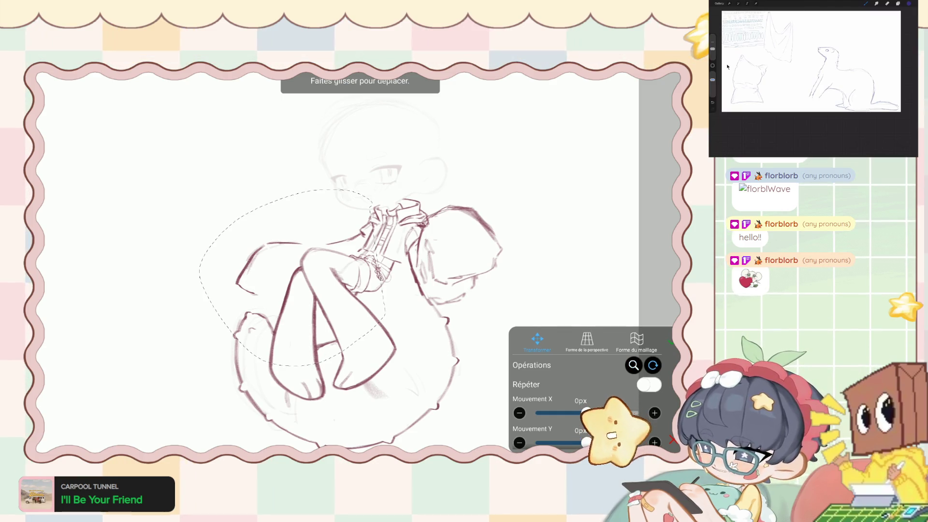
{"action": "left_click_drag", "start_coordinate": [290, 280], "coordinate": [294, 287]}
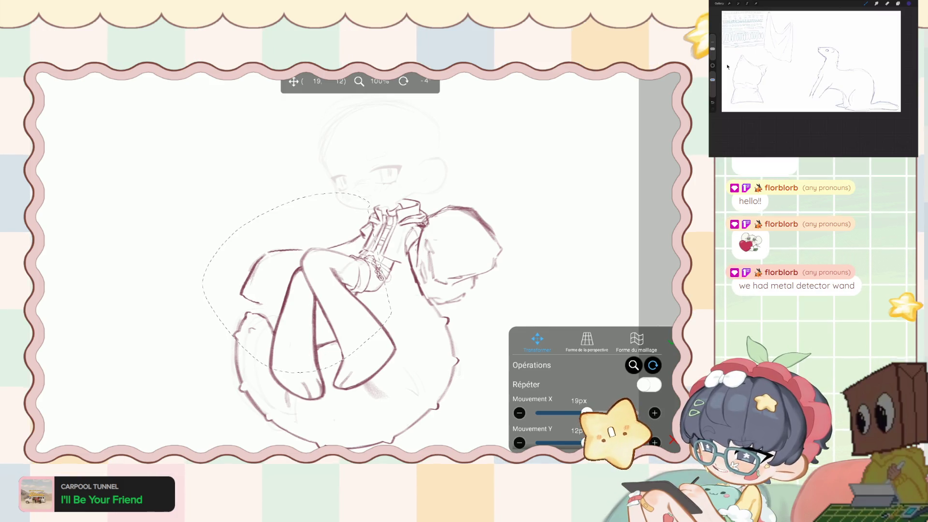
{"action": "left_click_drag", "start_coordinate": [294, 287], "coordinate": [295, 287]}
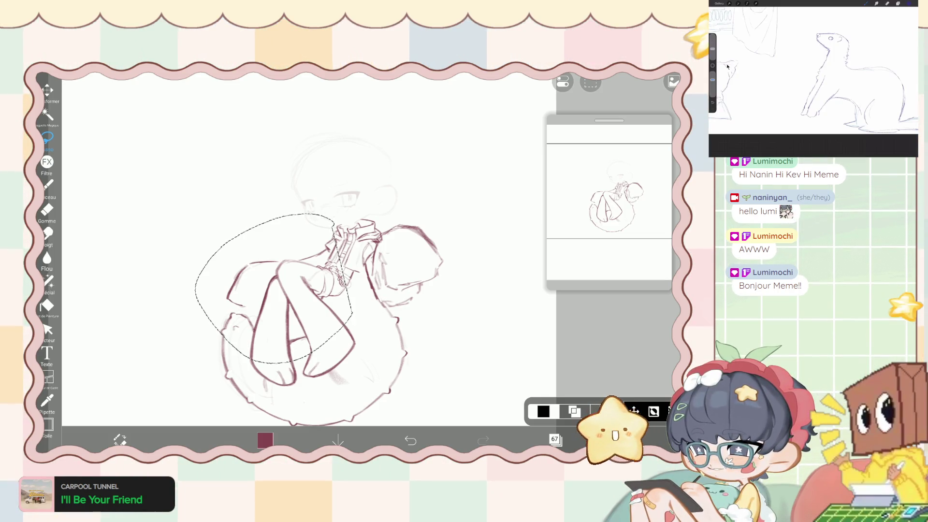
Redo the legs move, then lasso the left part of the legs and shift it about 15 px right.
{"action": "key", "text": "ctrl+y"}
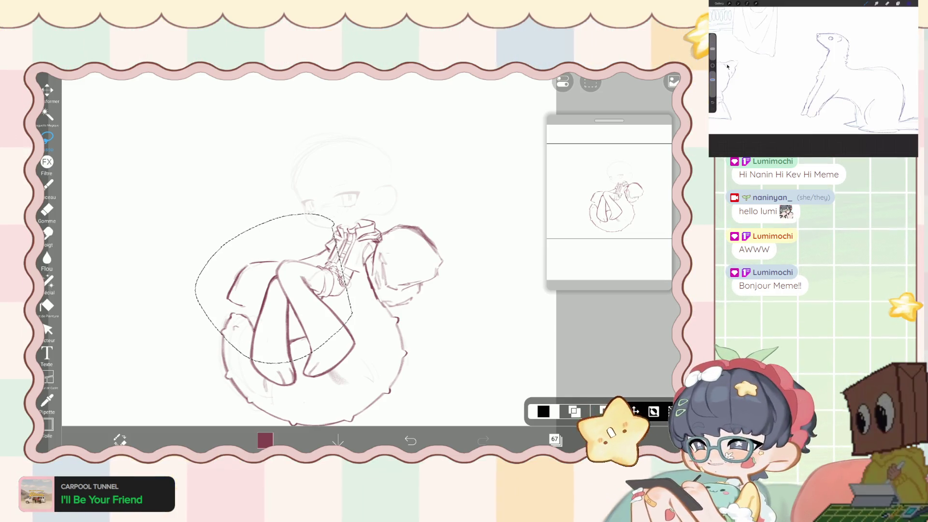
{"action": "left_click_drag", "start_coordinate": [284, 240], "coordinate": [295, 336]}
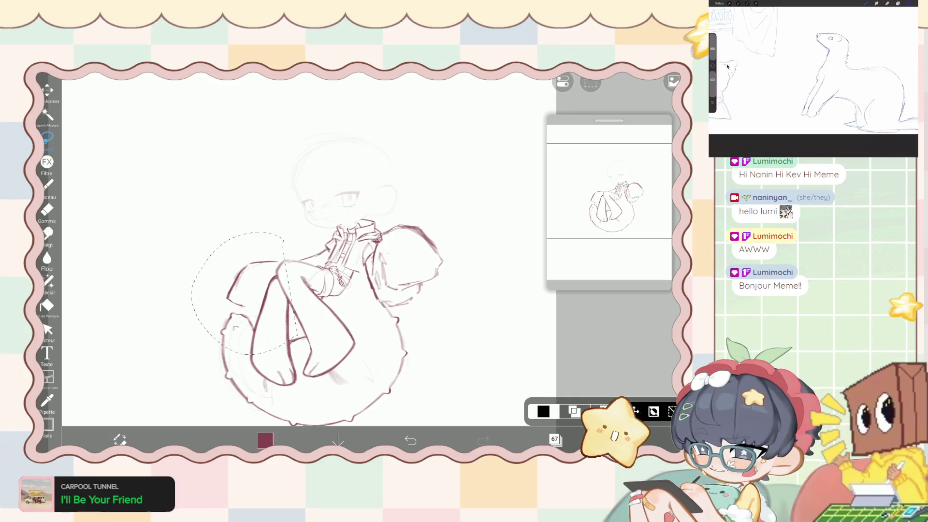
{"action": "left_click", "coordinate": [47, 91]}
{"action": "left_click_drag", "start_coordinate": [242, 290], "coordinate": [253, 287]}
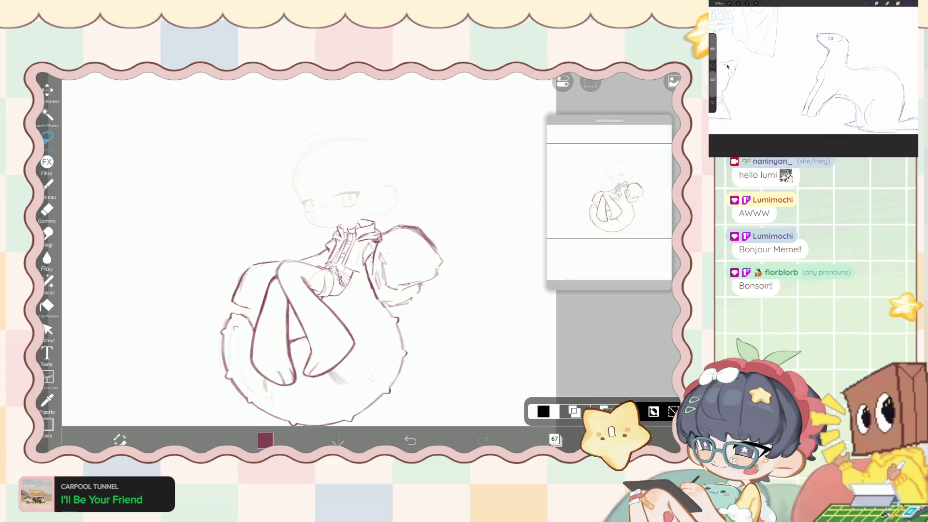
Undo the layer visibility change and bring up the add-layer options in the layer list.
{"action": "key", "text": "ctrl+z"}
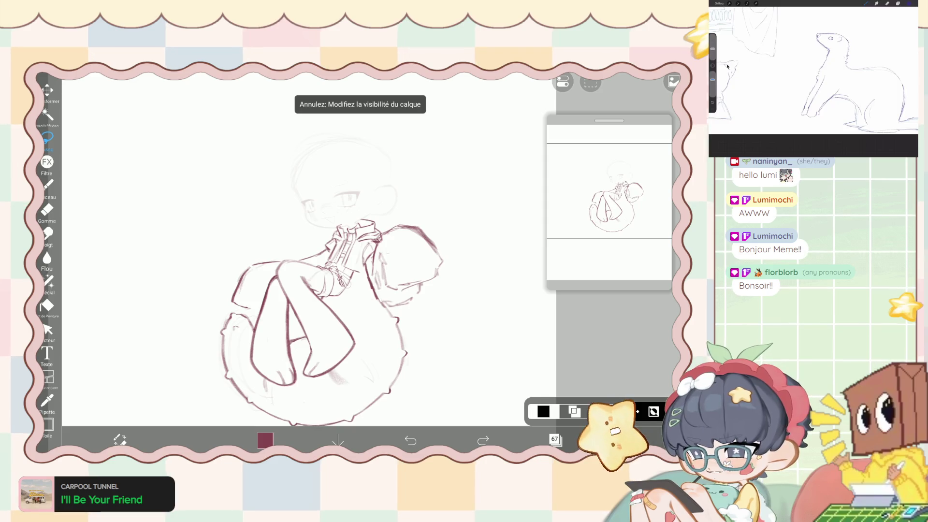
{"action": "key", "text": "ctrl+y"}
{"action": "key", "text": "ctrl+z"}
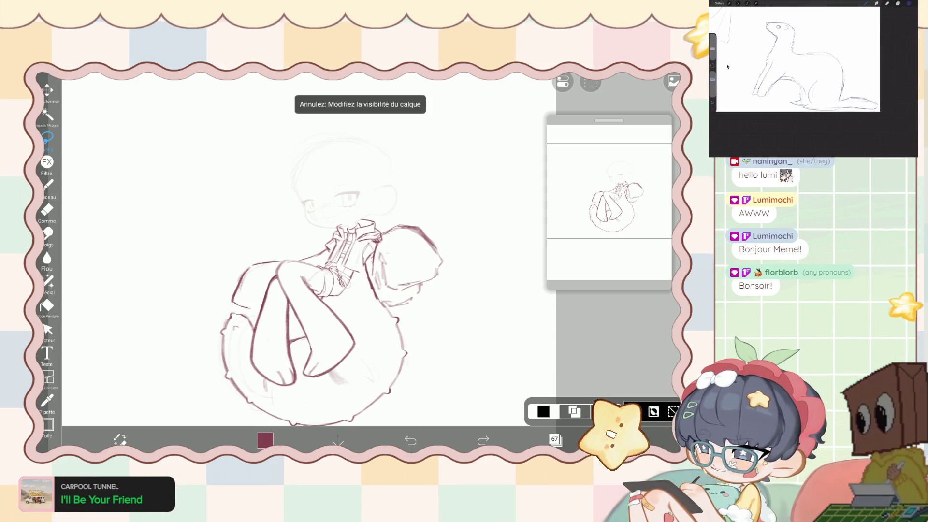
{"action": "left_click", "coordinate": [555, 439]}
{"action": "left_click", "coordinate": [408, 412]}
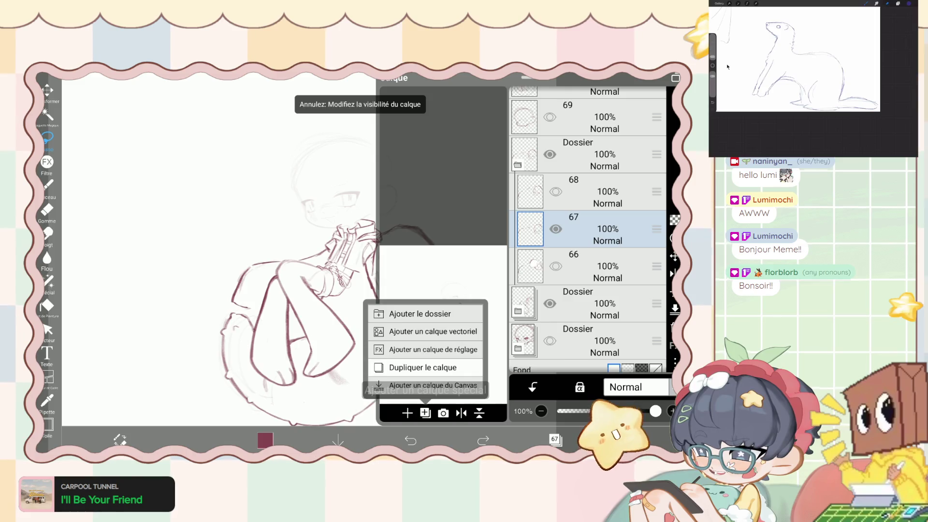
Add layer 68 above layer 67, then move the arm area down and to the right.
{"action": "left_click", "coordinate": [555, 438]}
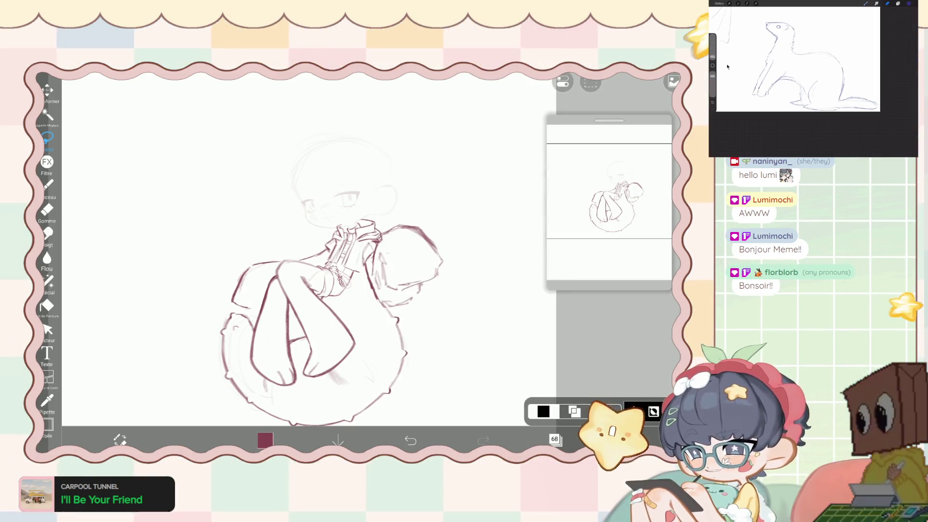
{"action": "left_click_drag", "start_coordinate": [381, 194], "coordinate": [357, 220]}
{"action": "left_click", "coordinate": [48, 90]}
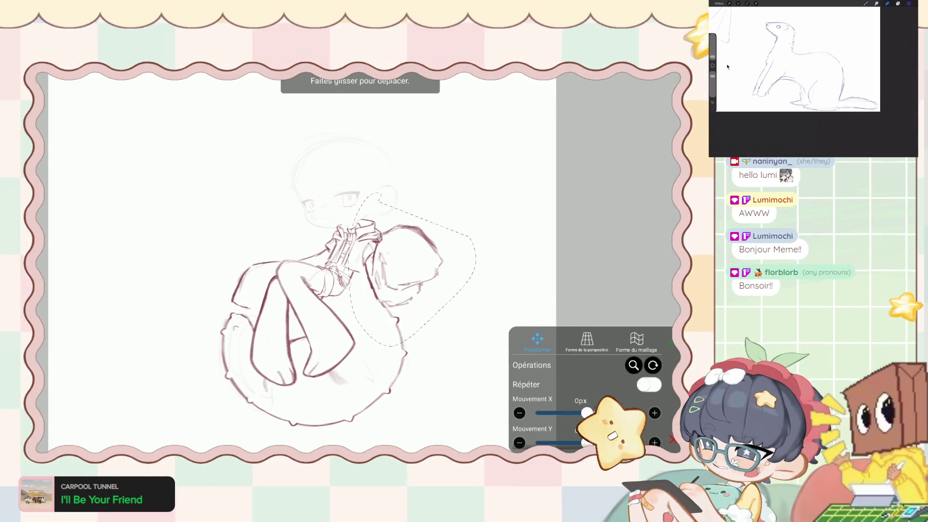
{"action": "left_click_drag", "start_coordinate": [401, 271], "coordinate": [415, 286]}
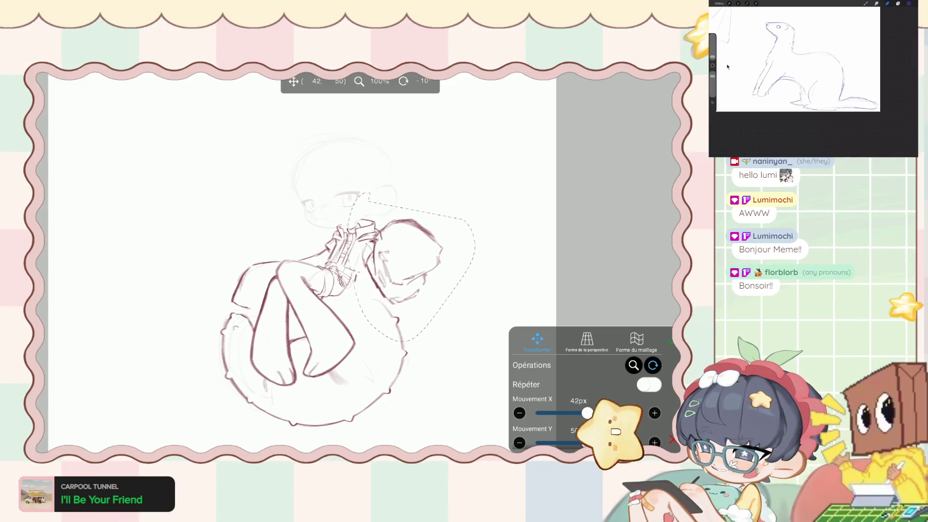
{"action": "left_click", "coordinate": [671, 342]}
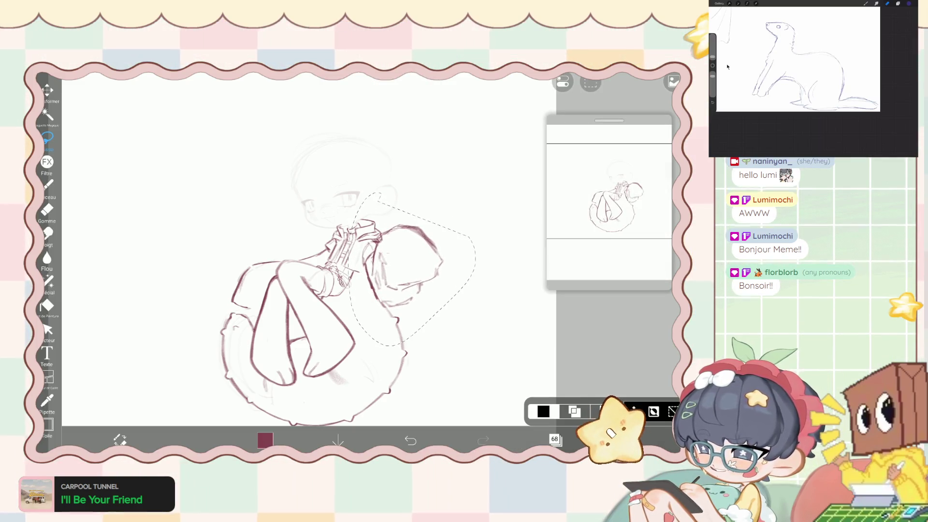
Select the hand sketch beside the collar and move it up and left.
{"action": "left_click_drag", "start_coordinate": [360, 251], "coordinate": [364, 213]}
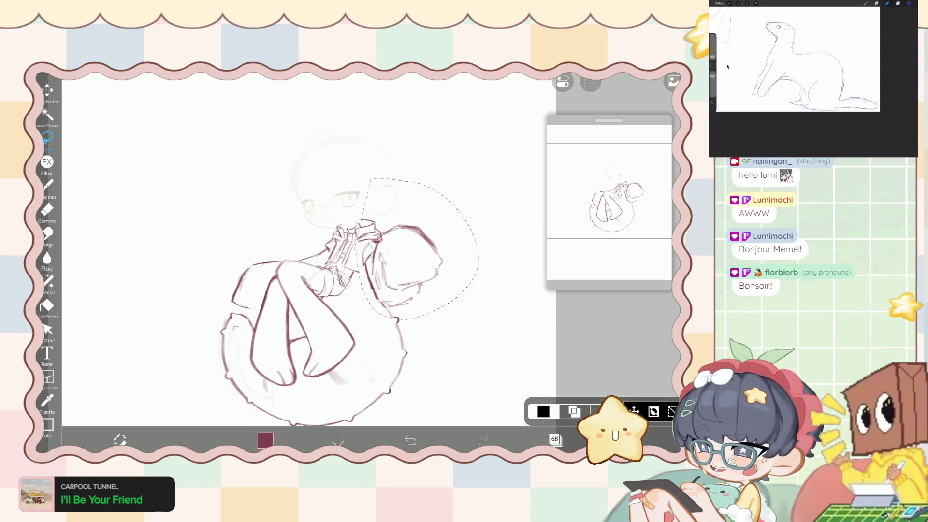
{"action": "left_click", "coordinate": [48, 90]}
{"action": "left_click_drag", "start_coordinate": [411, 261], "coordinate": [399, 256]}
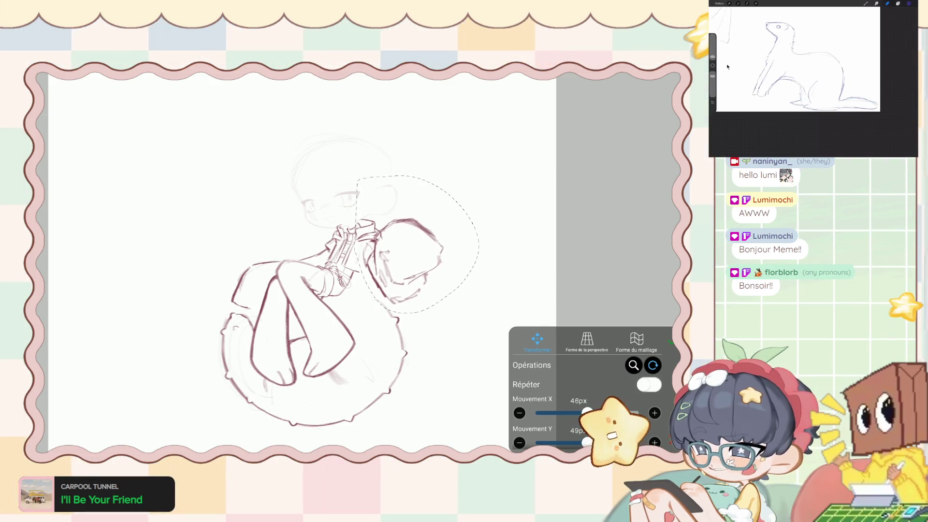
{"action": "key", "text": "Return"}
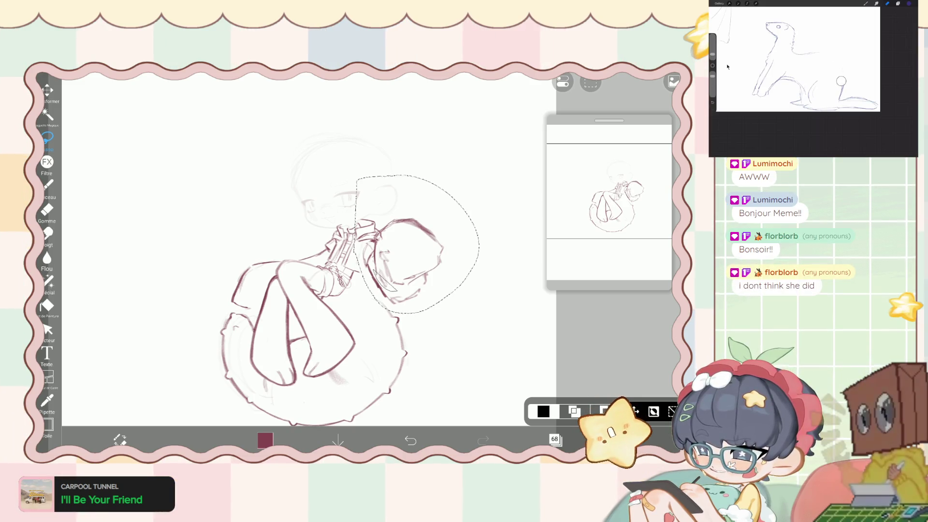
Circle the hand with the lasso, move it right and tilt it about 18°.
{"action": "left_click_drag", "start_coordinate": [421, 287], "coordinate": [374, 271]}
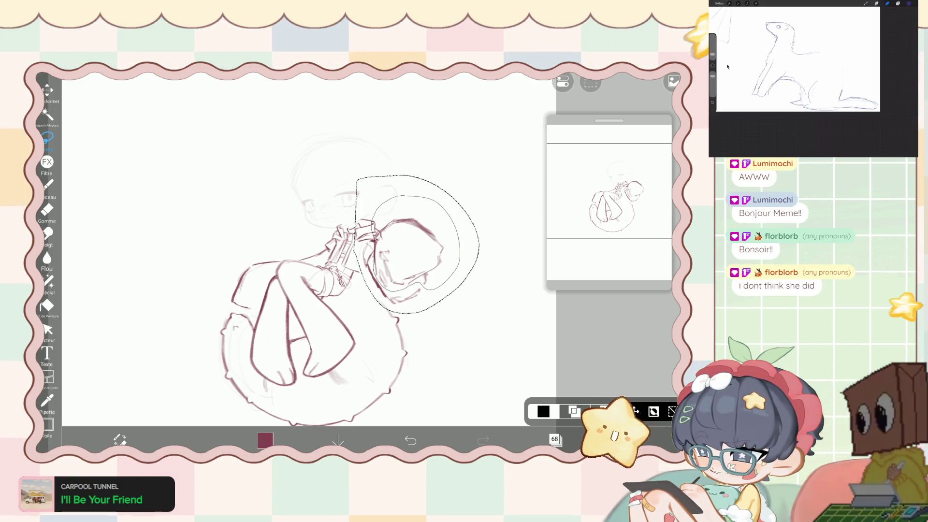
{"action": "left_click_drag", "start_coordinate": [372, 227], "coordinate": [386, 199]}
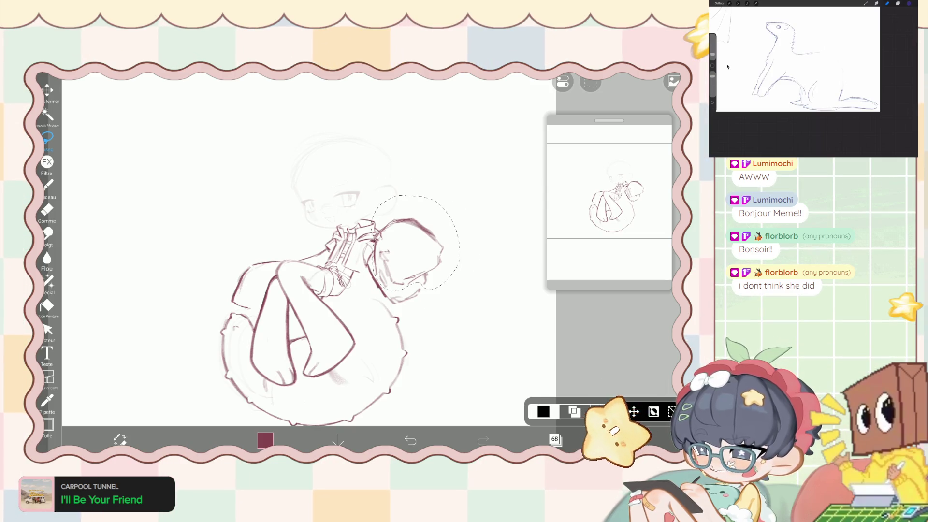
{"action": "key", "text": "ctrl+t"}
{"action": "left_click_drag", "start_coordinate": [415, 241], "coordinate": [421, 246]}
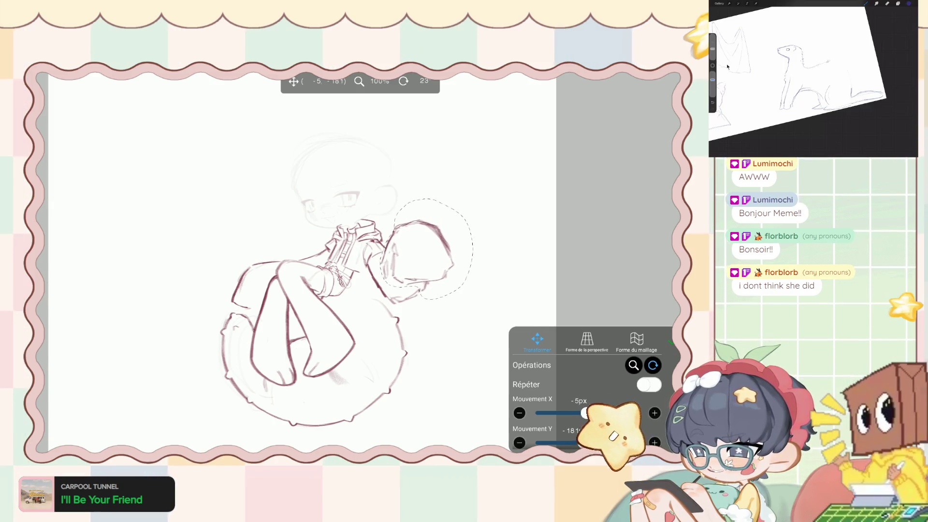
{"action": "left_click", "coordinate": [672, 342]}
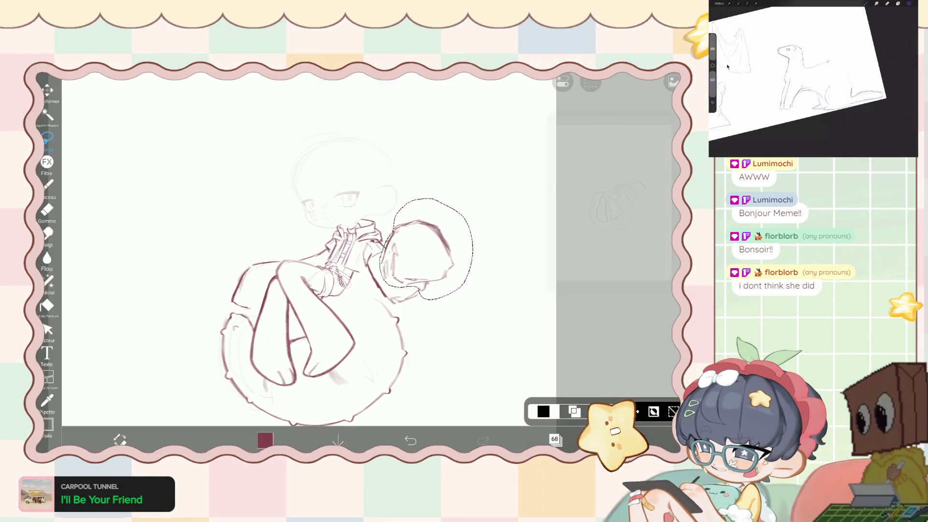
Hide layer 68 and step through undo/redo to compare the hand before and after the move.
{"action": "left_click", "coordinate": [554, 439]}
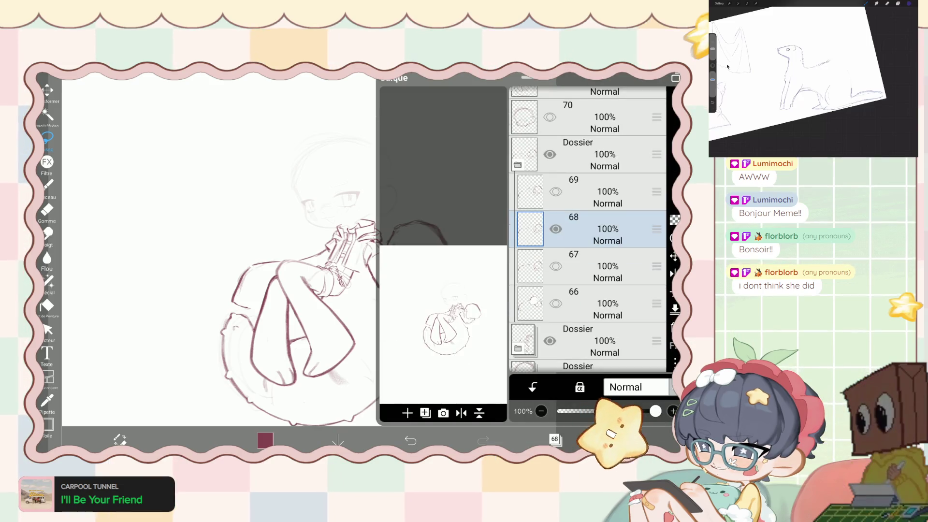
{"action": "left_click", "coordinate": [556, 229]}
{"action": "left_click", "coordinate": [554, 439]}
{"action": "left_click", "coordinate": [410, 440]}
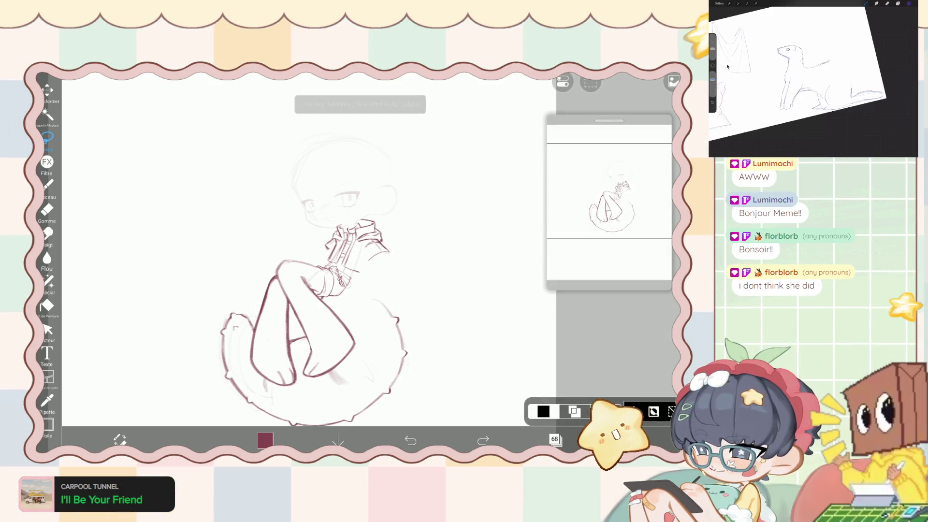
{"action": "left_click", "coordinate": [483, 440]}
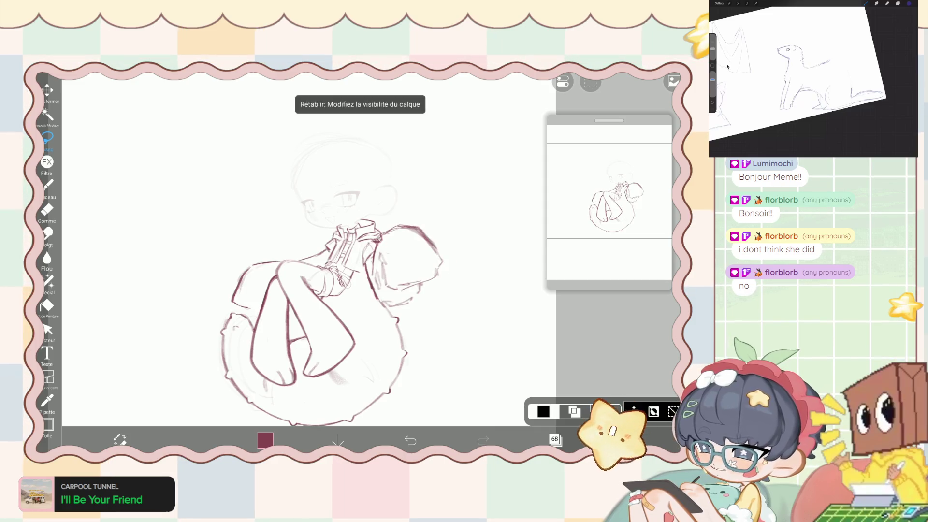
{"action": "left_click", "coordinate": [411, 440]}
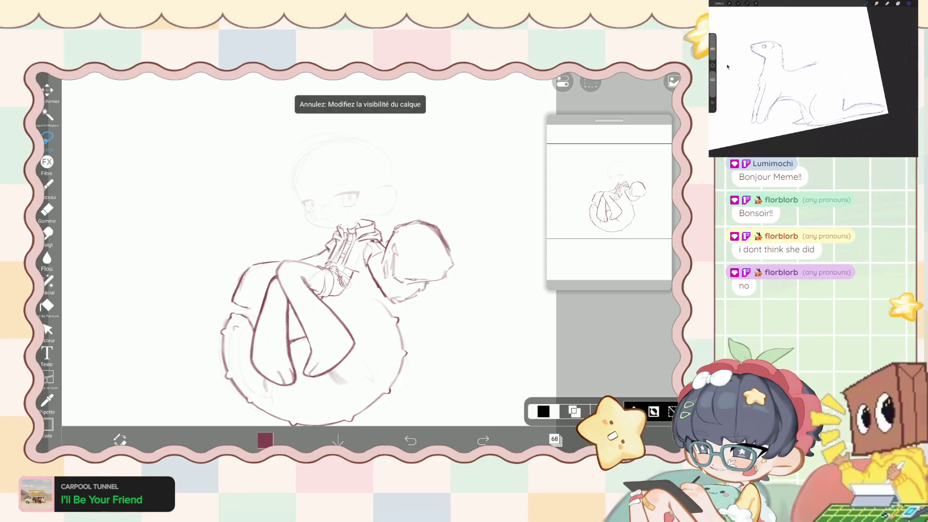
{"action": "scroll", "coordinate": [326, 256], "scroll_direction": "down", "scroll_amount": 3}
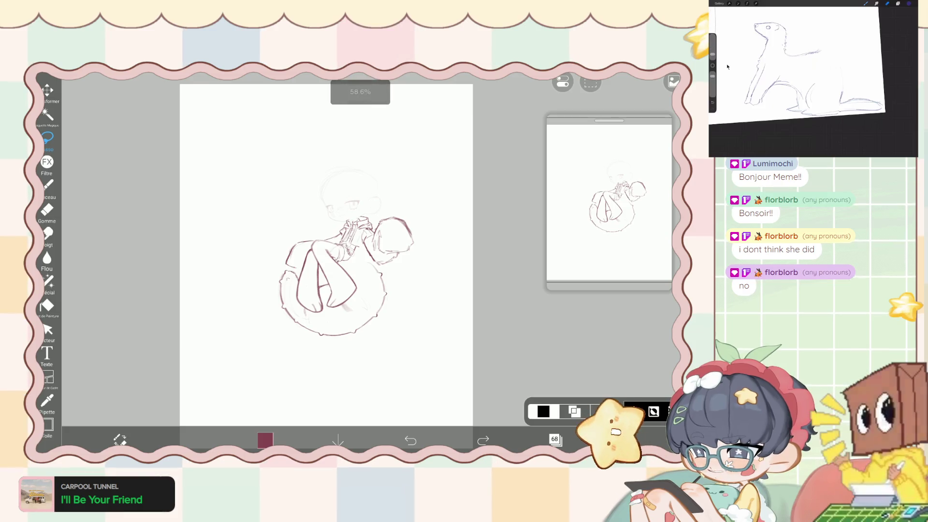
{"action": "left_click", "coordinate": [482, 440]}
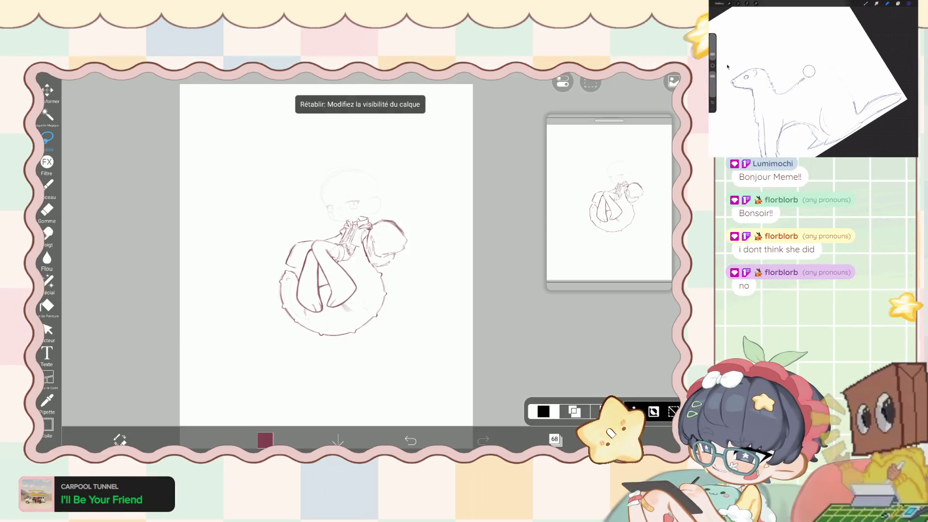
{"action": "left_click", "coordinate": [411, 440]}
Toggle other layers' visibility to check the hand and head lines, then clear the selection.
{"action": "left_click", "coordinate": [556, 439]}
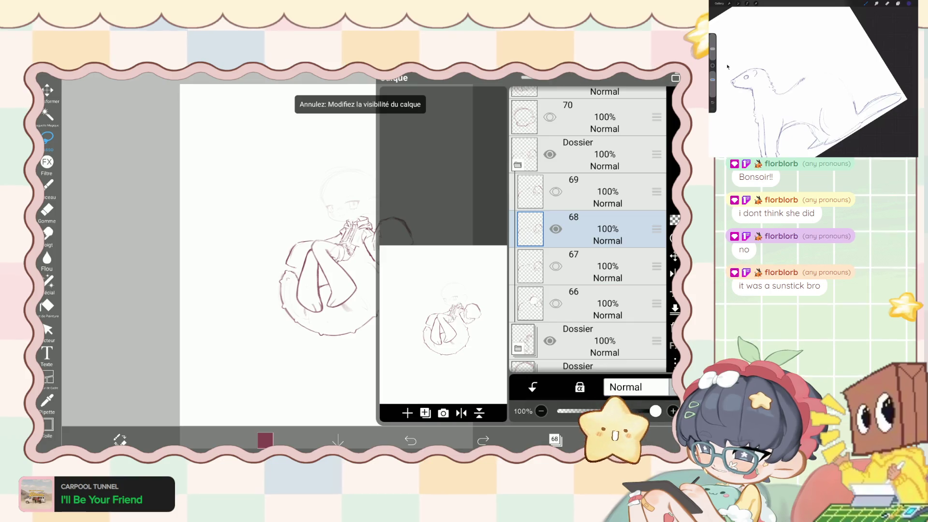
{"action": "left_click", "coordinate": [659, 220]}
{"action": "left_click", "coordinate": [556, 439]}
{"action": "left_click", "coordinate": [411, 440]}
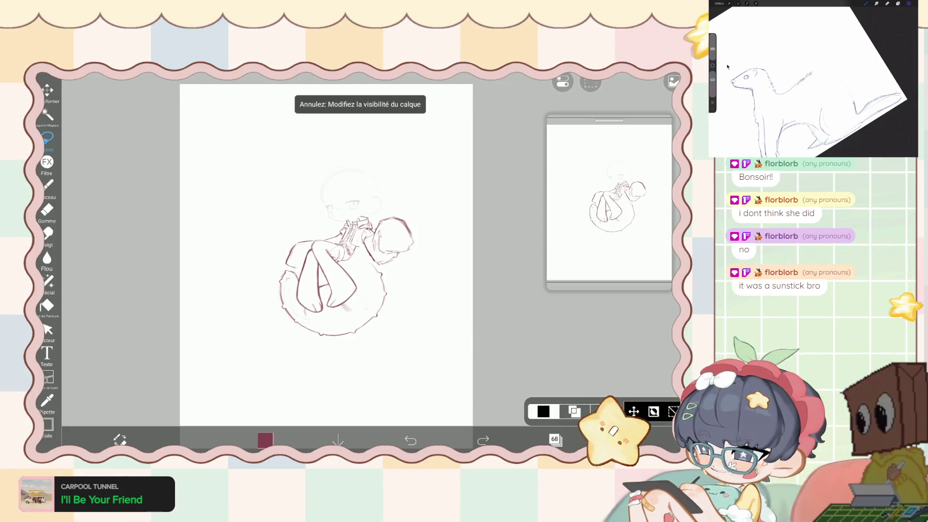
{"action": "scroll", "coordinate": [339, 242], "scroll_direction": "up", "scroll_amount": 5}
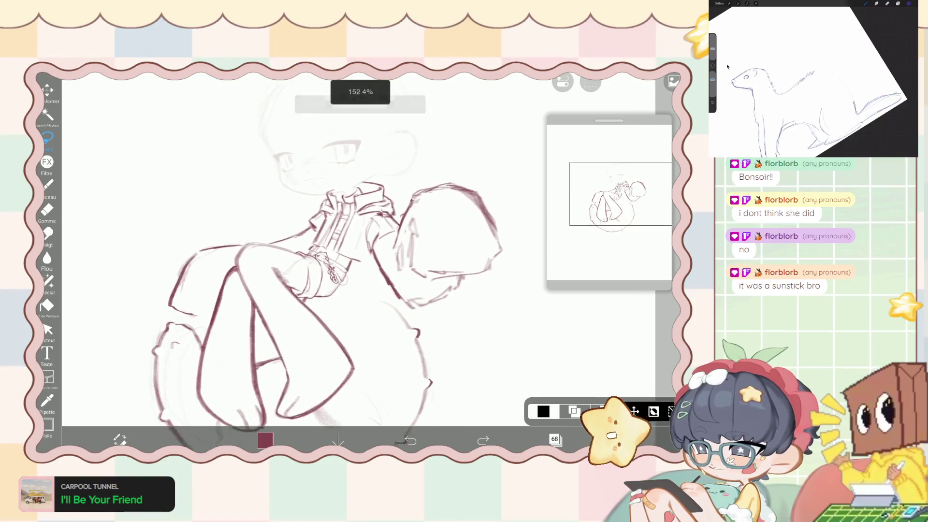
{"action": "left_click", "coordinate": [410, 440]}
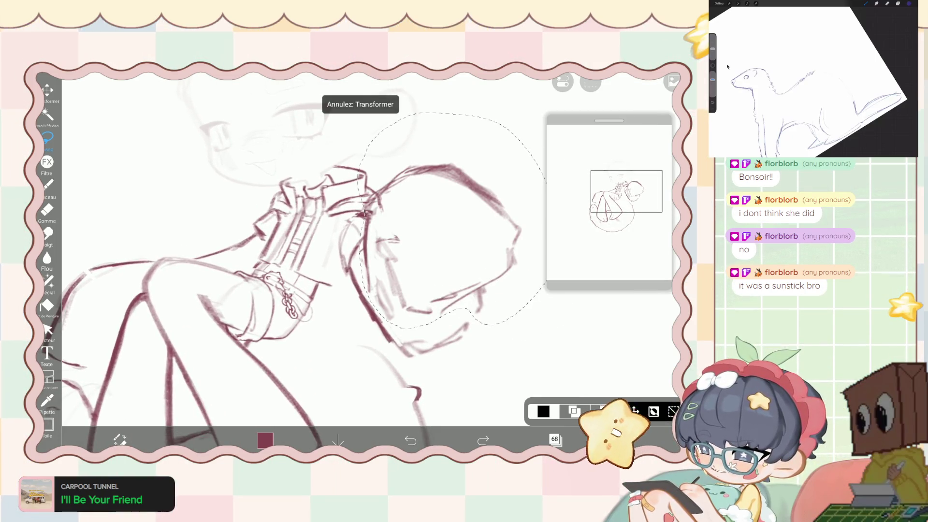
{"action": "left_click", "coordinate": [483, 440]}
{"action": "left_click", "coordinate": [555, 439]}
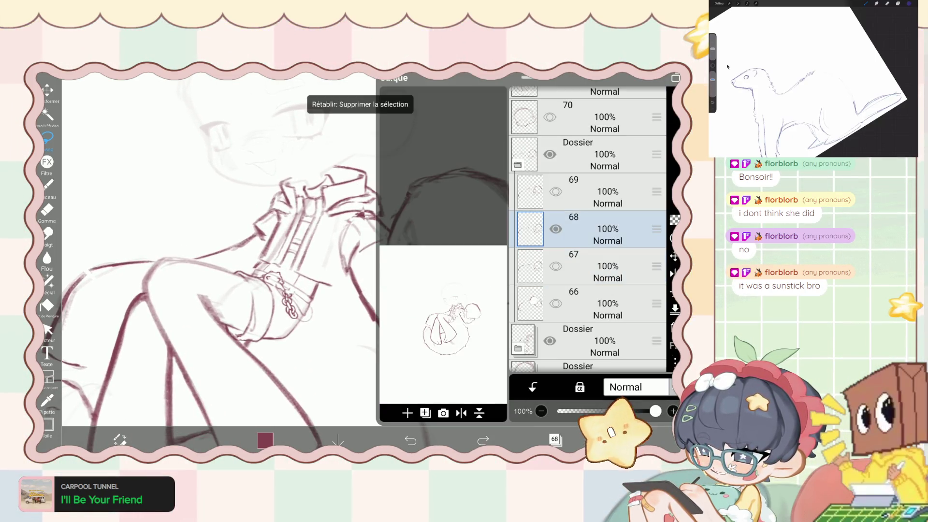
{"action": "left_click", "coordinate": [556, 439]}
{"action": "left_click", "coordinate": [411, 440]}
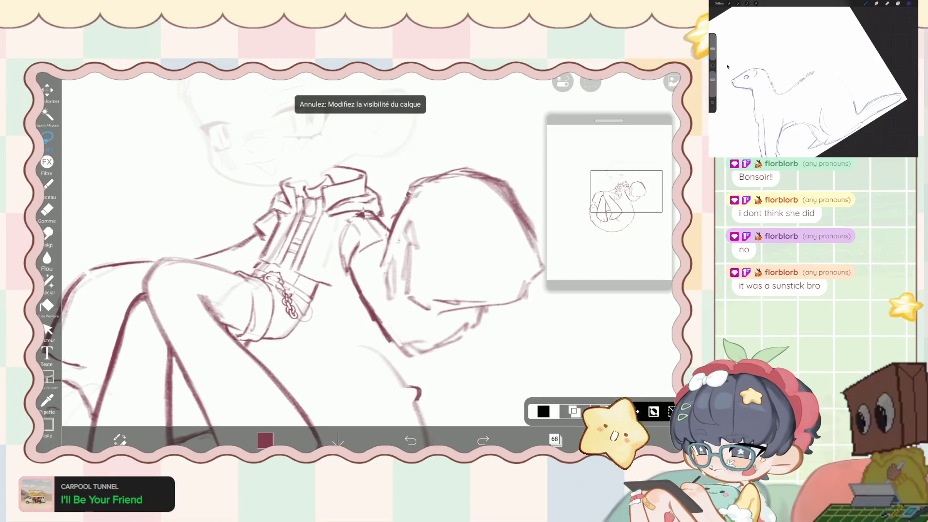
Lasso the small sleeve piece beside the collar and start transforming it.
{"action": "left_click", "coordinate": [326, 252]}
{"action": "left_click_drag", "start_coordinate": [345, 279], "coordinate": [358, 261]}
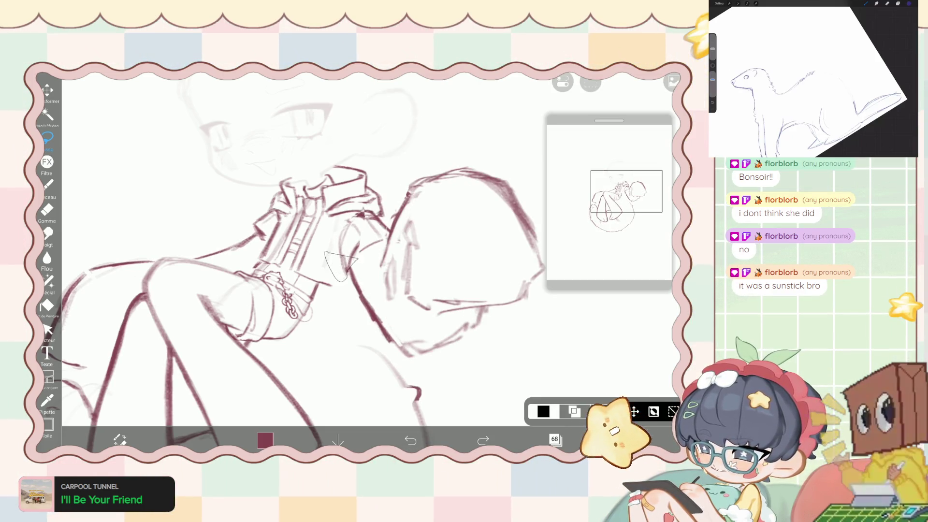
{"action": "left_click", "coordinate": [47, 90]}
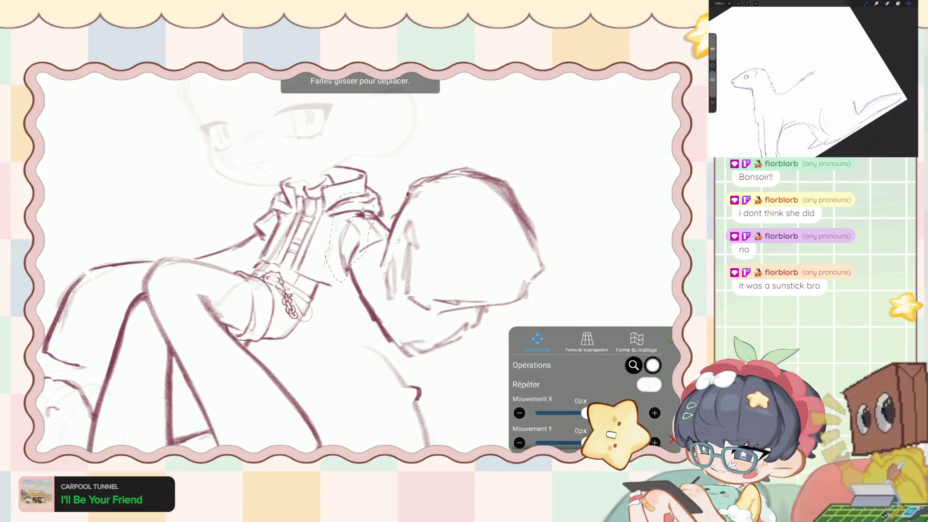
Drag the selected sleeve strokes to X -44px and rotate them about 15° toward the hand.
{"action": "left_click_drag", "start_coordinate": [350, 239], "coordinate": [356, 232]}
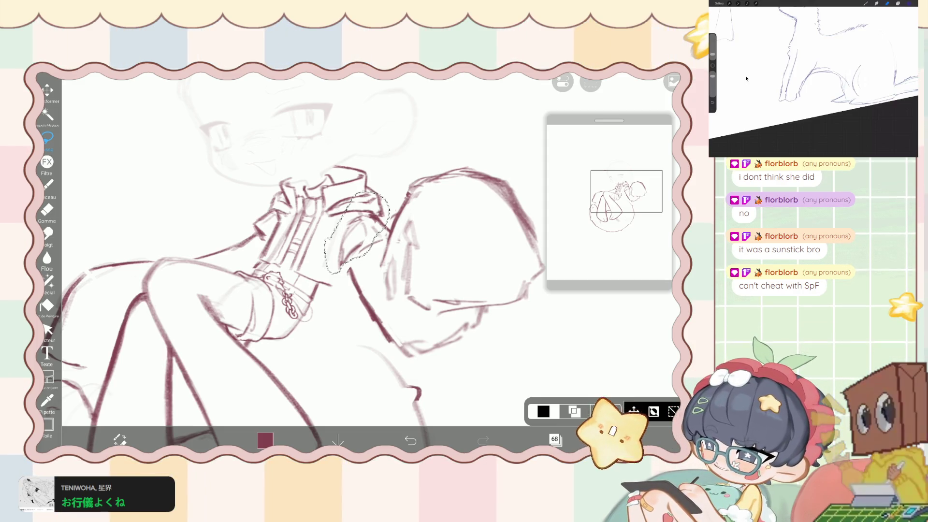
Commit the transform, then erase the top of the sleeve line with a 14.7px eraser.
{"action": "key", "text": "ctrl+d"}
{"action": "left_click", "coordinate": [47, 209]}
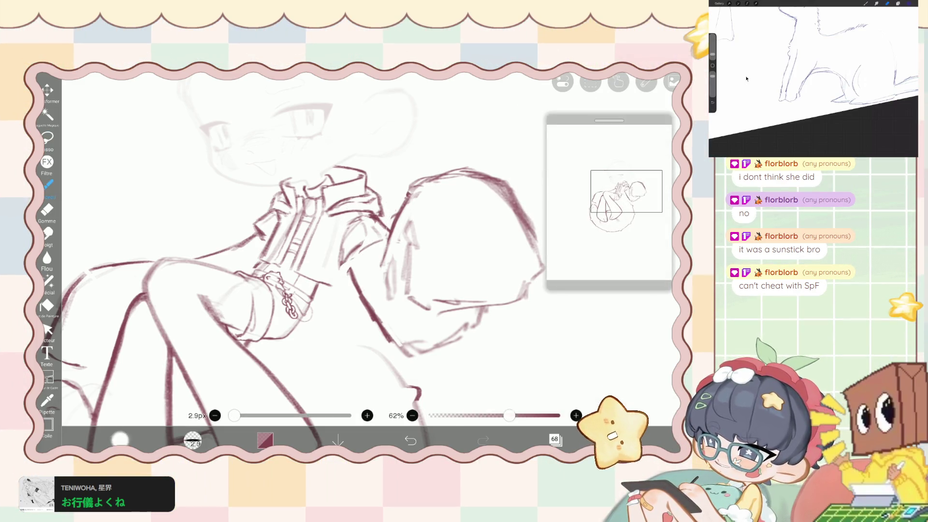
{"action": "scroll", "coordinate": [320, 288], "scroll_direction": "up", "scroll_amount": 3}
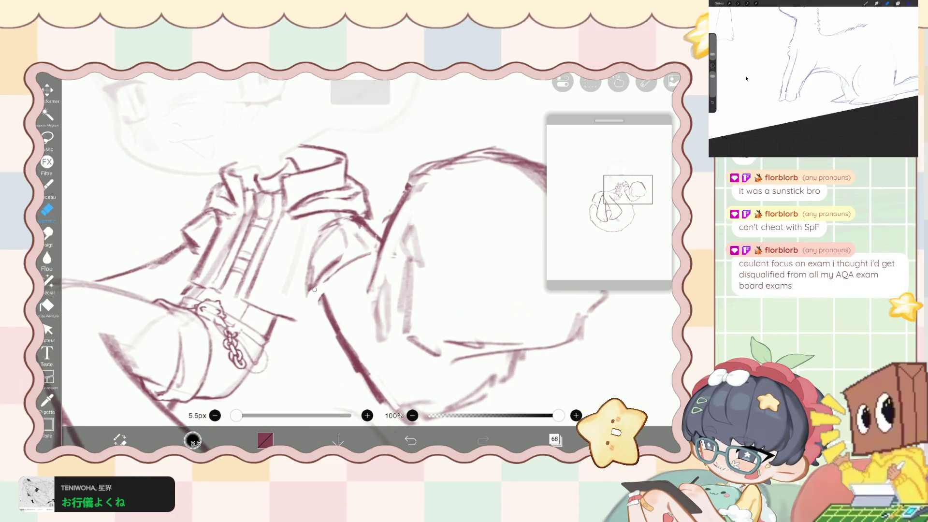
{"action": "left_click_drag", "start_coordinate": [236, 415], "coordinate": [243, 415]}
{"action": "left_click_drag", "start_coordinate": [347, 236], "coordinate": [349, 221]}
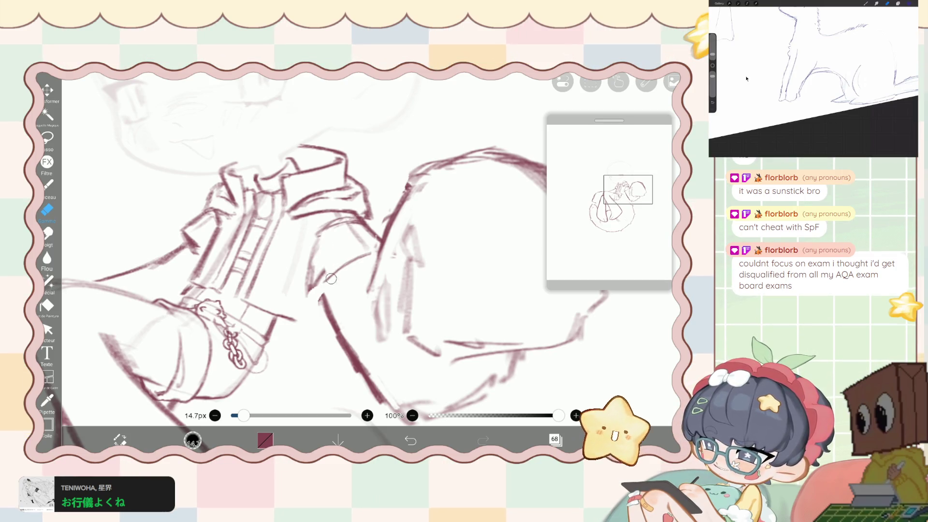
{"action": "key", "text": "ctrl+z"}
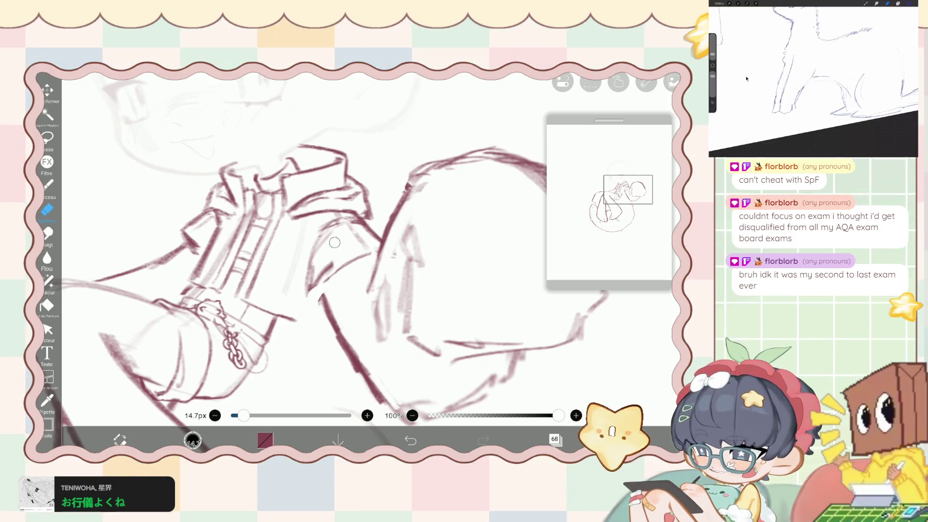
{"action": "left_click_drag", "start_coordinate": [320, 294], "coordinate": [319, 304]}
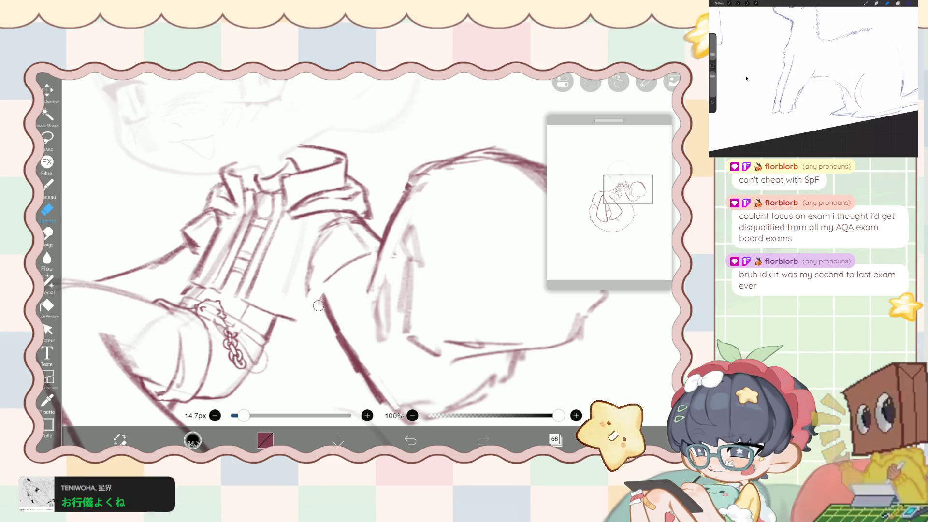
Redraw the sleeve with three fresh maroon brush strokes.
{"action": "left_click", "coordinate": [48, 185]}
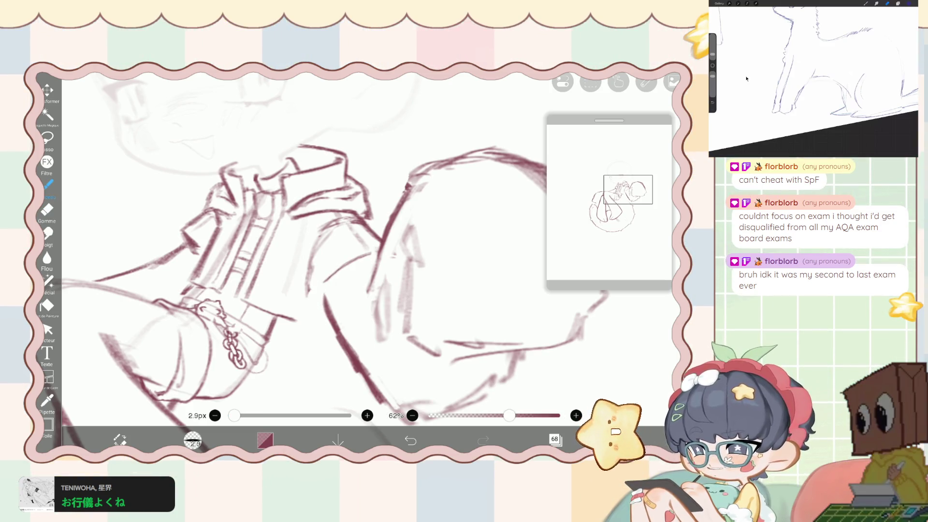
{"action": "scroll", "coordinate": [302, 268], "scroll_direction": "up", "scroll_amount": 5}
{"action": "left_click_drag", "start_coordinate": [325, 263], "coordinate": [319, 329]}
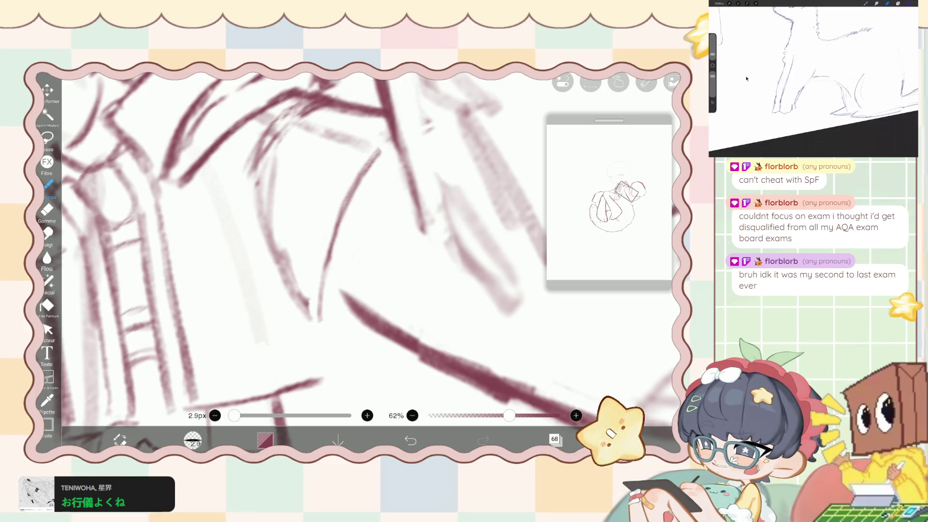
{"action": "mouse_move", "coordinate": [290, 257]}
{"action": "left_mouse_down"}
{"action": "mouse_move", "coordinate": [274, 293]}
{"action": "mouse_move", "coordinate": [314, 335]}
{"action": "left_mouse_up"}
{"action": "left_click_drag", "start_coordinate": [292, 302], "coordinate": [317, 338]}
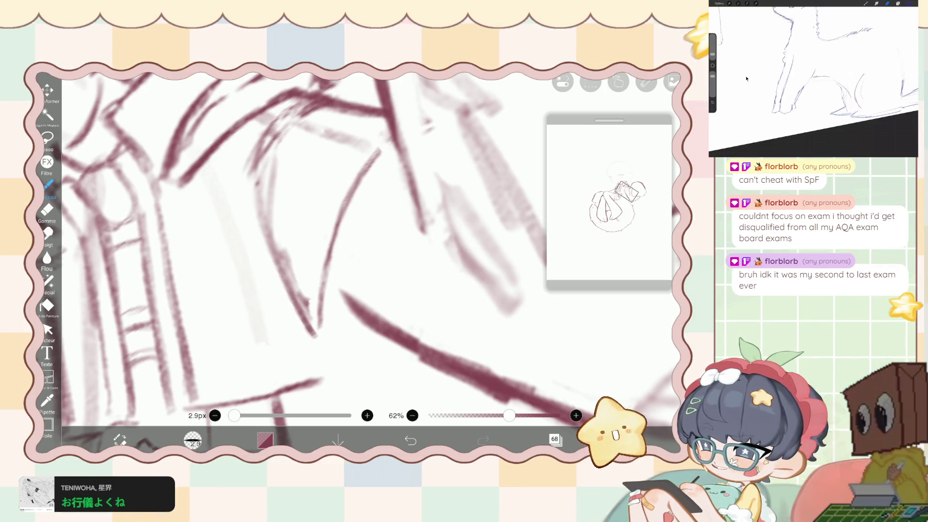
{"action": "scroll", "coordinate": [367, 251], "scroll_direction": "down", "scroll_amount": 5}
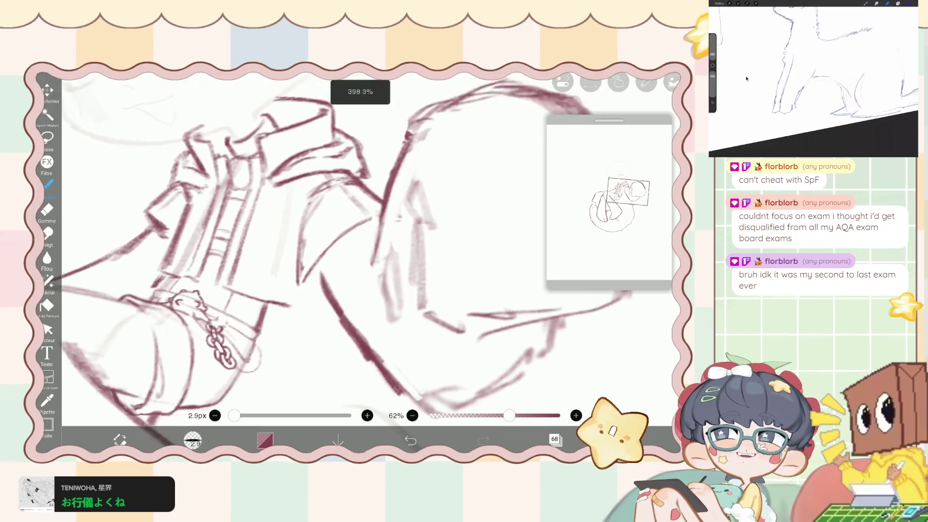